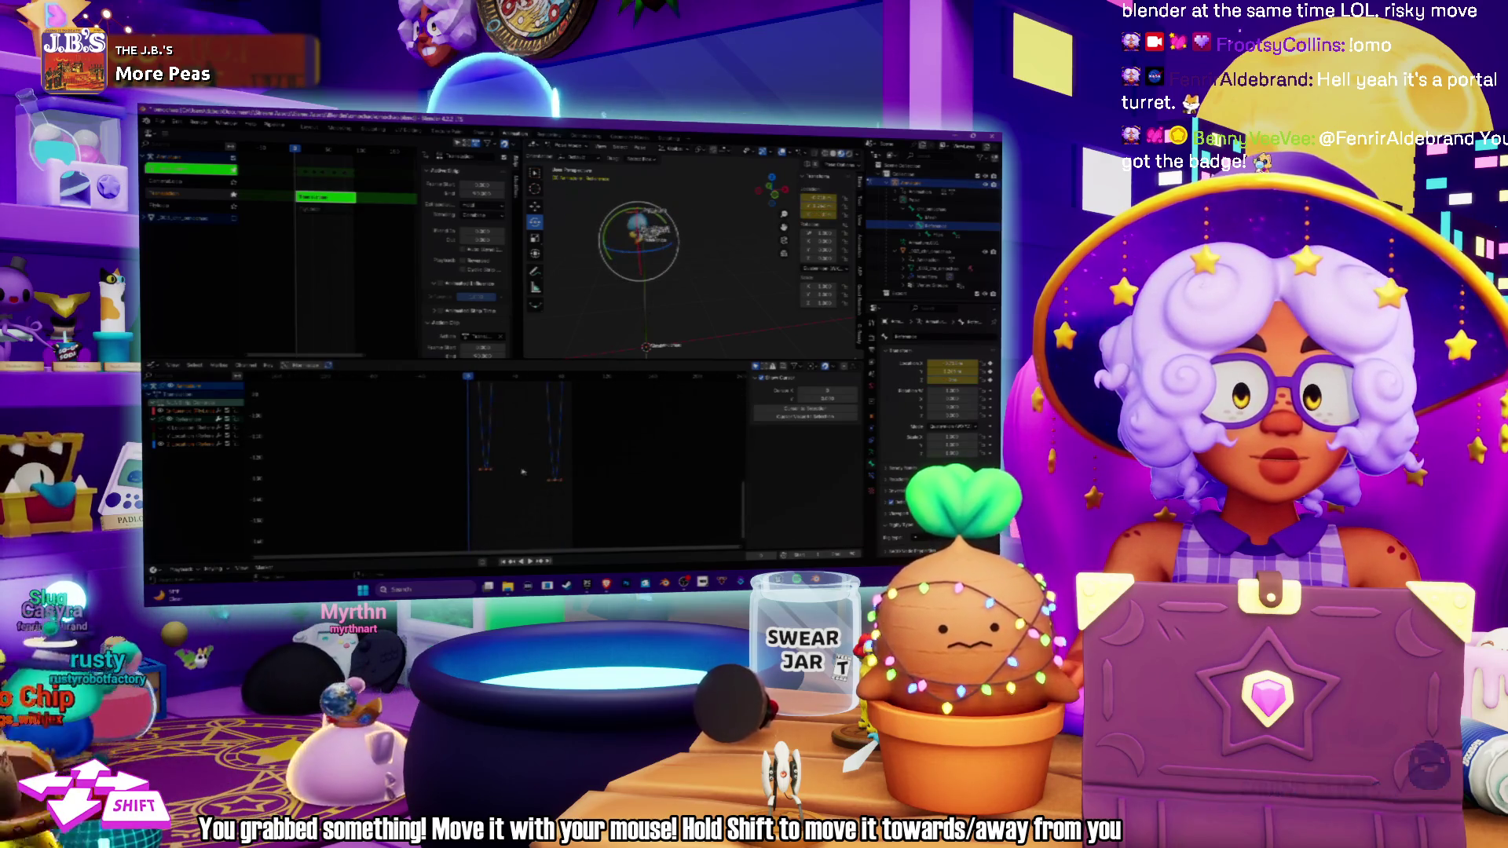
Grab the curve keyframes and move them down, then scrub the playhead to preview the motion.
scroll(484, 480, up, 3)
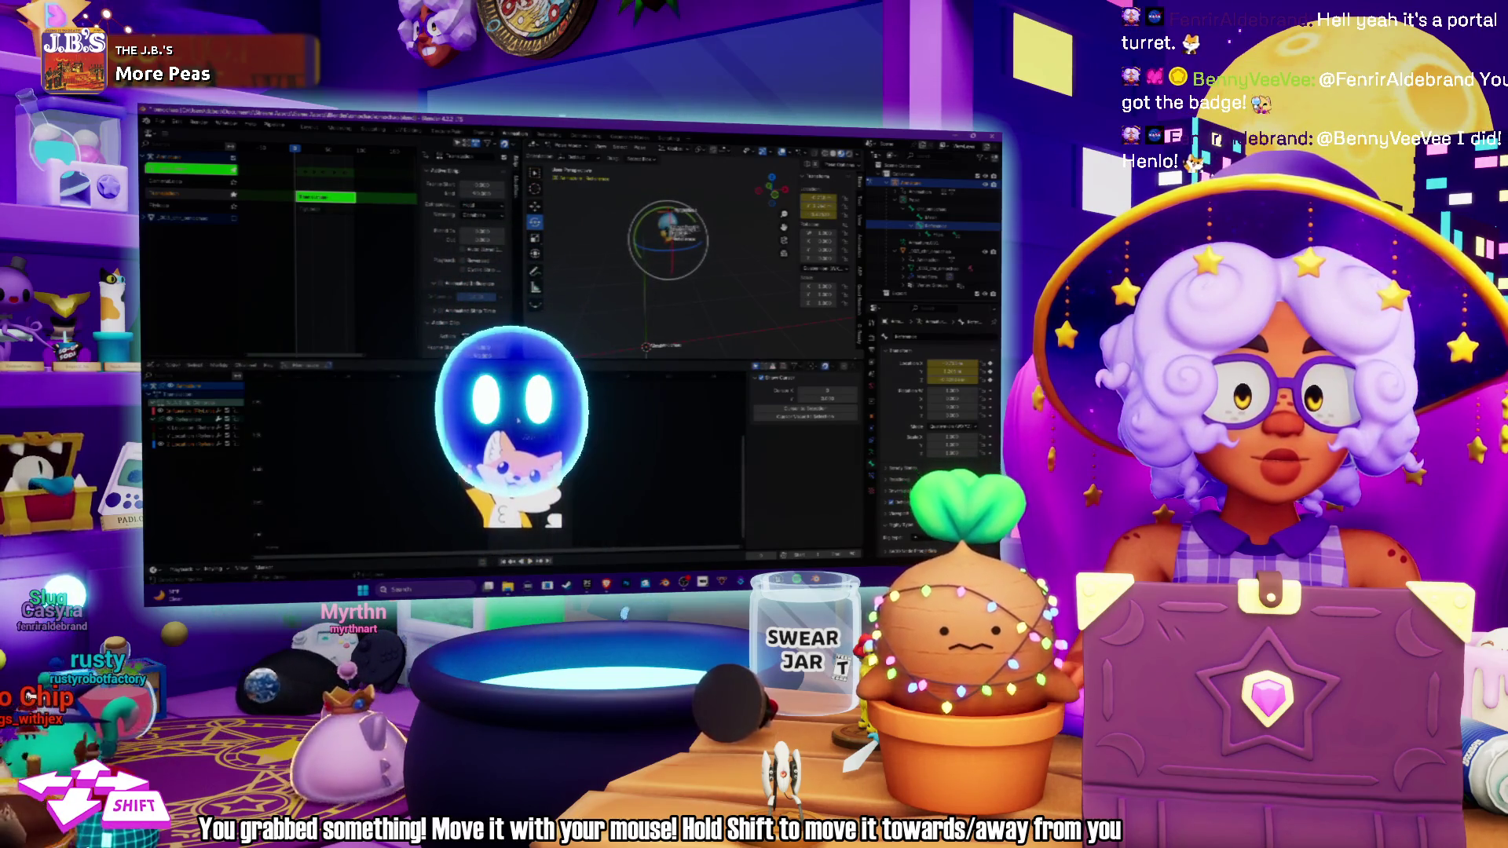
scroll(511, 465, down, 2)
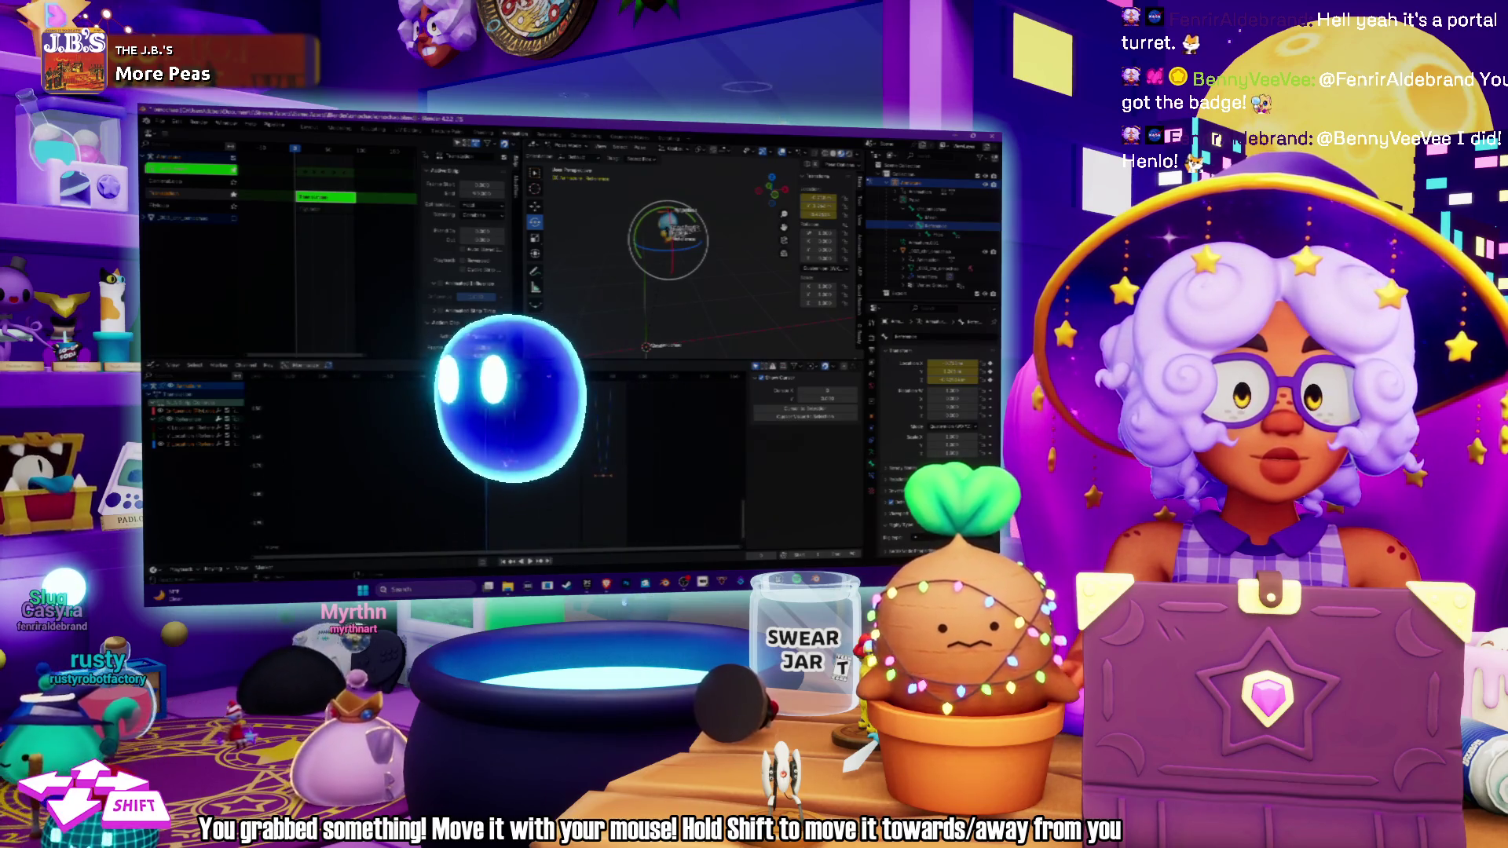
key(g)
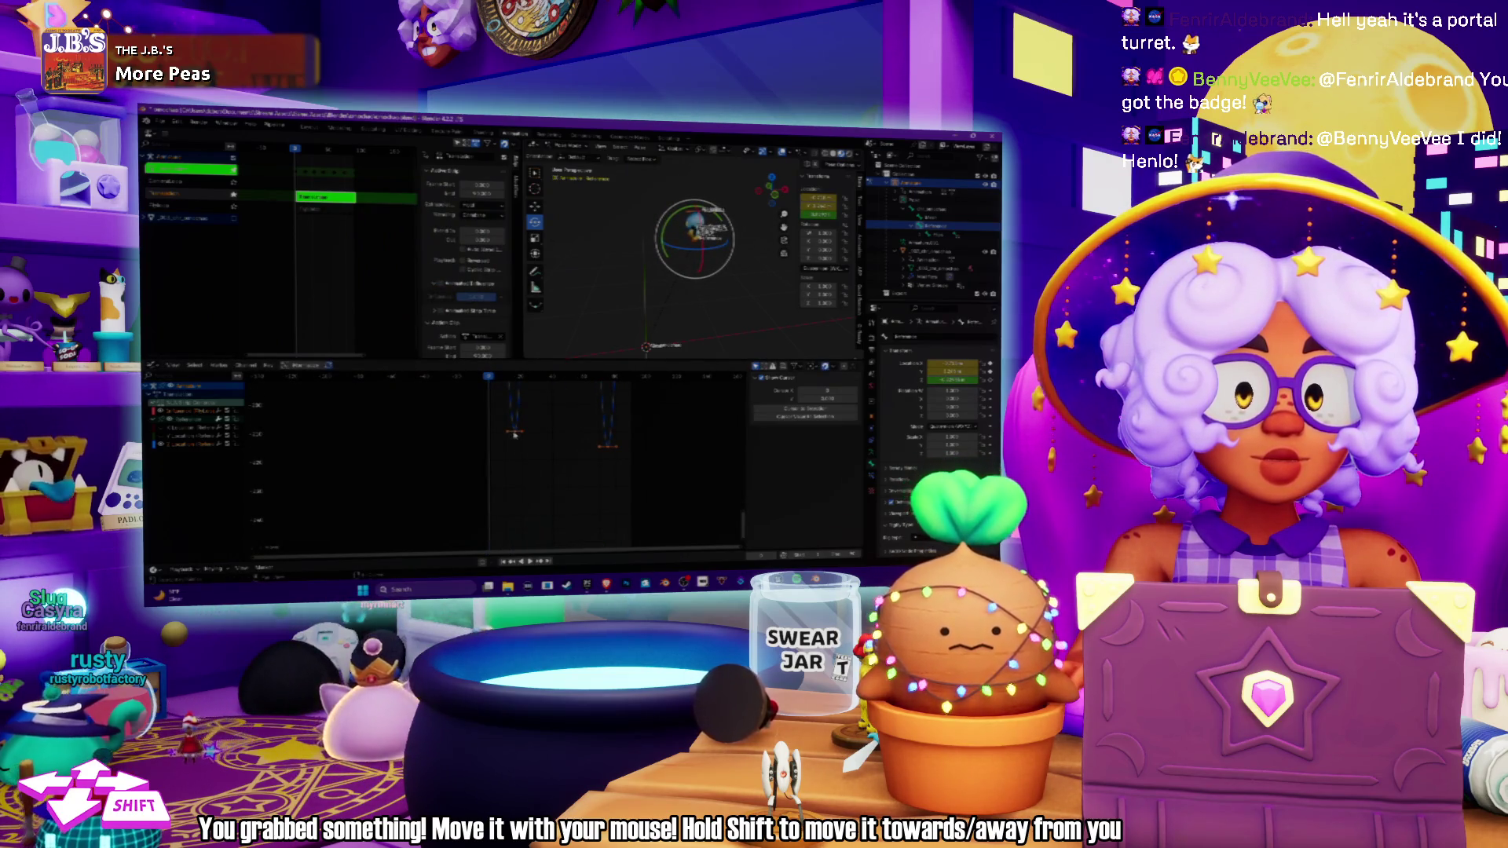
key(g)
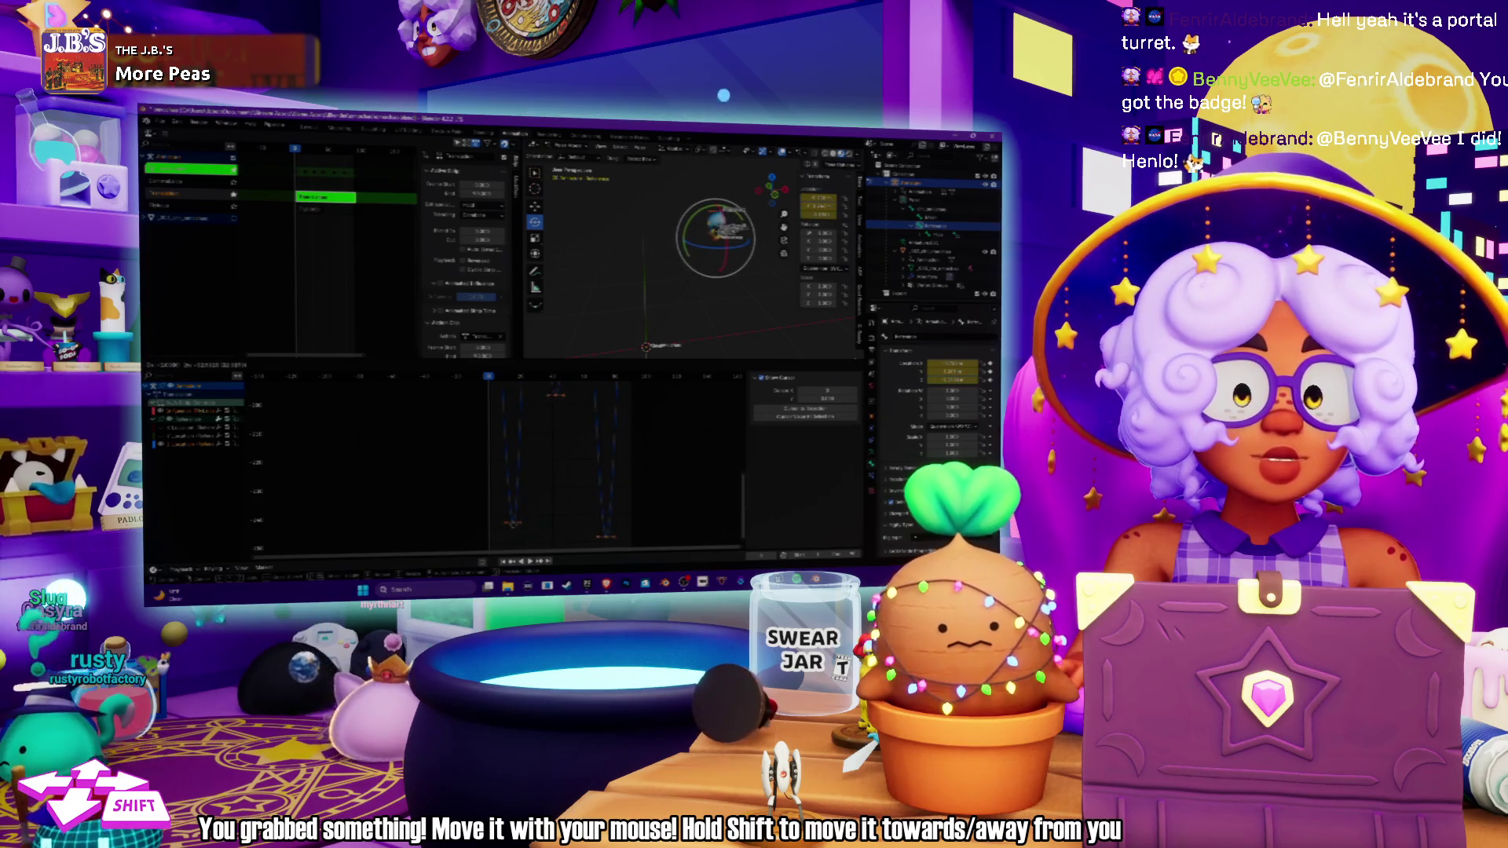
key(Return)
mouse_move(516, 379)
mouse_down()
mouse_move(643, 398)
mouse_move(483, 395)
mouse_move(539, 378)
mouse_move(617, 384)
mouse_move(533, 391)
mouse_up()
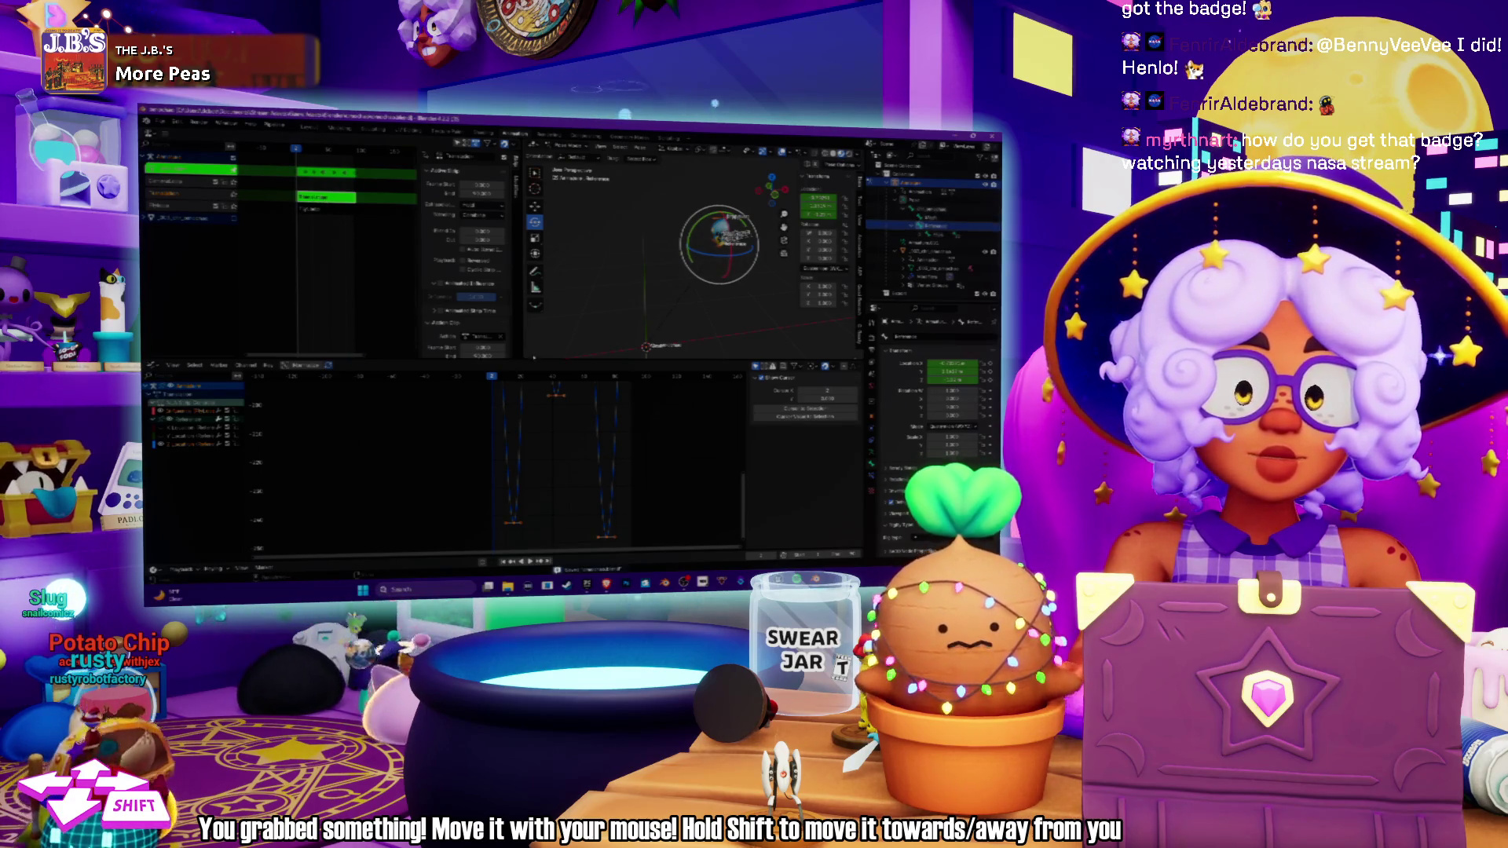
click(154, 367)
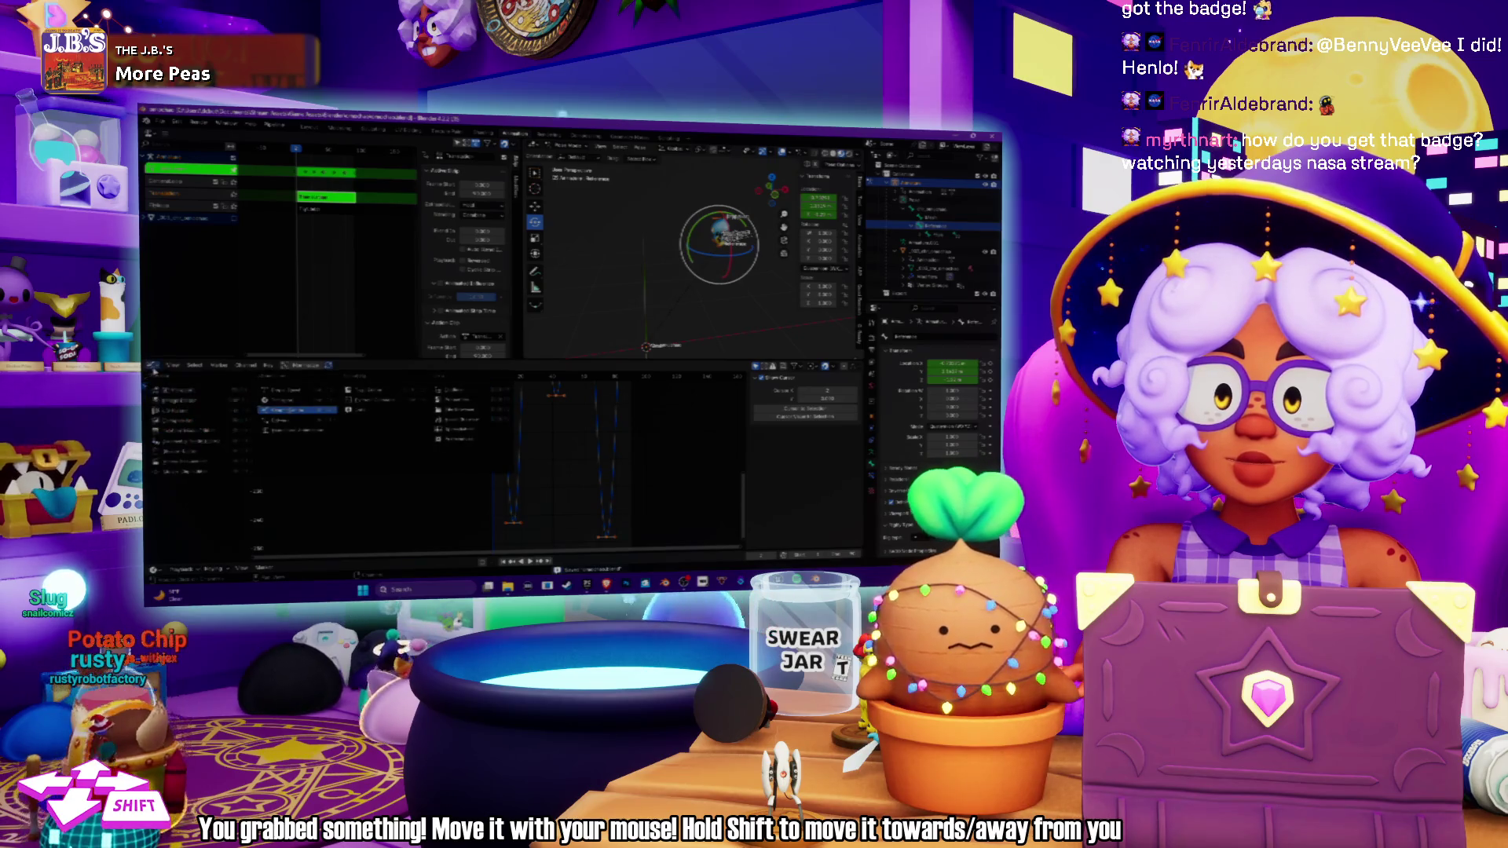
Switch to the NLA view, select the action strip, and expand the channels to show all tracks.
click(292, 391)
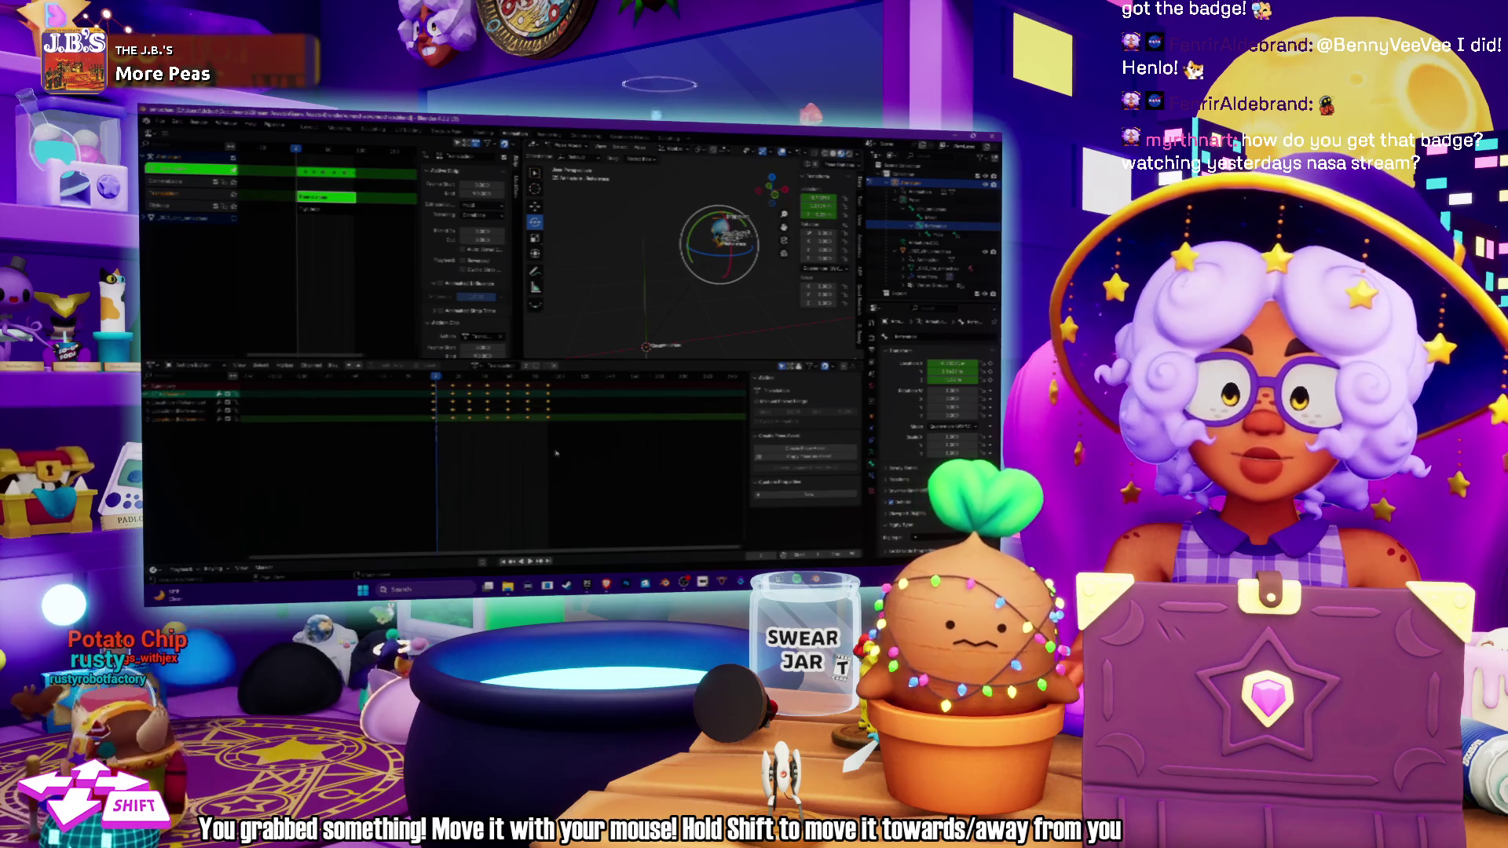
click(323, 210)
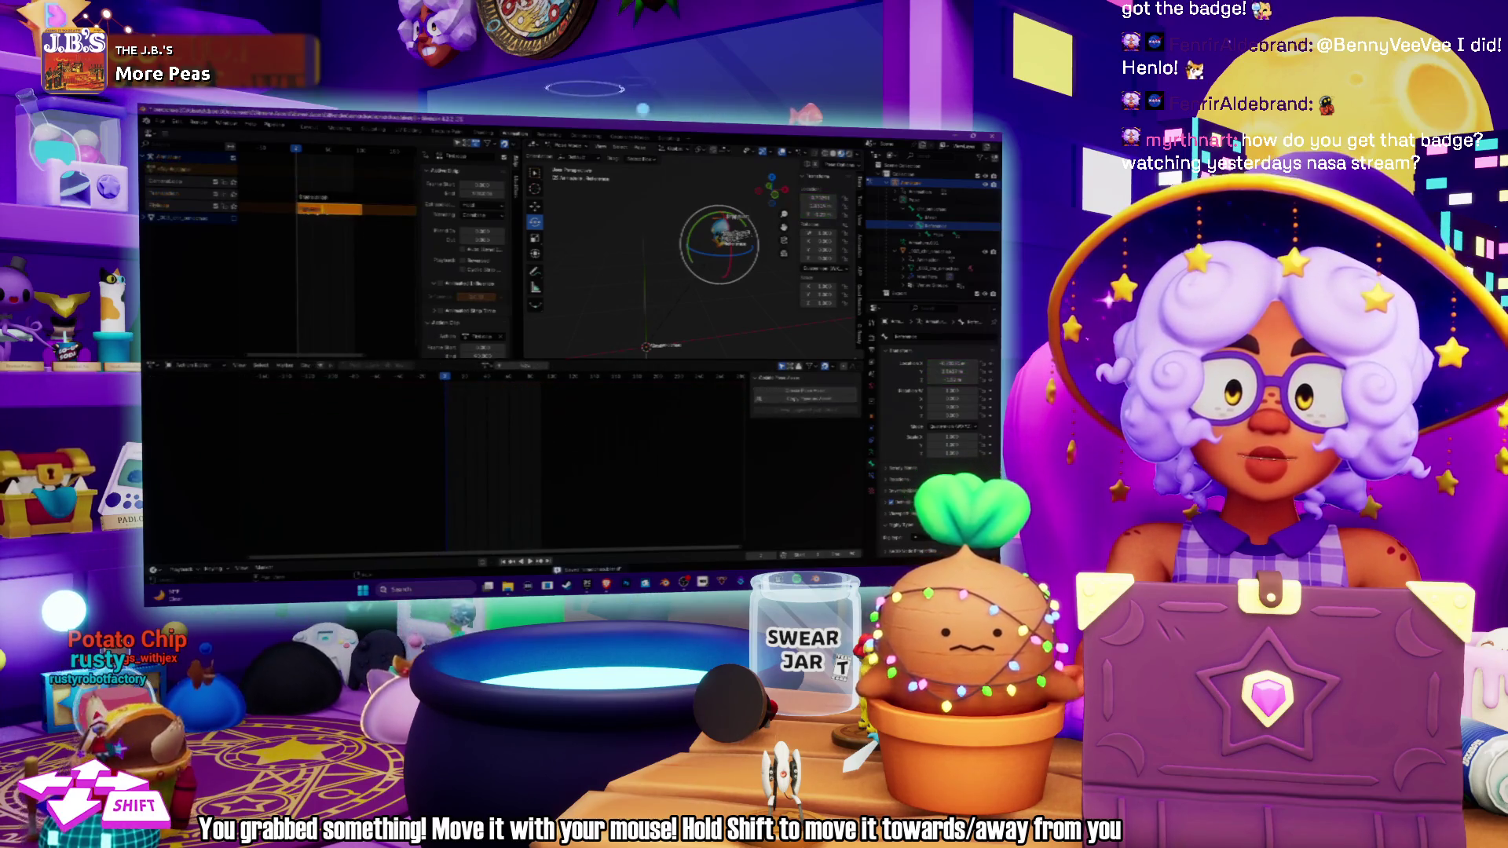
click(320, 206)
click(318, 198)
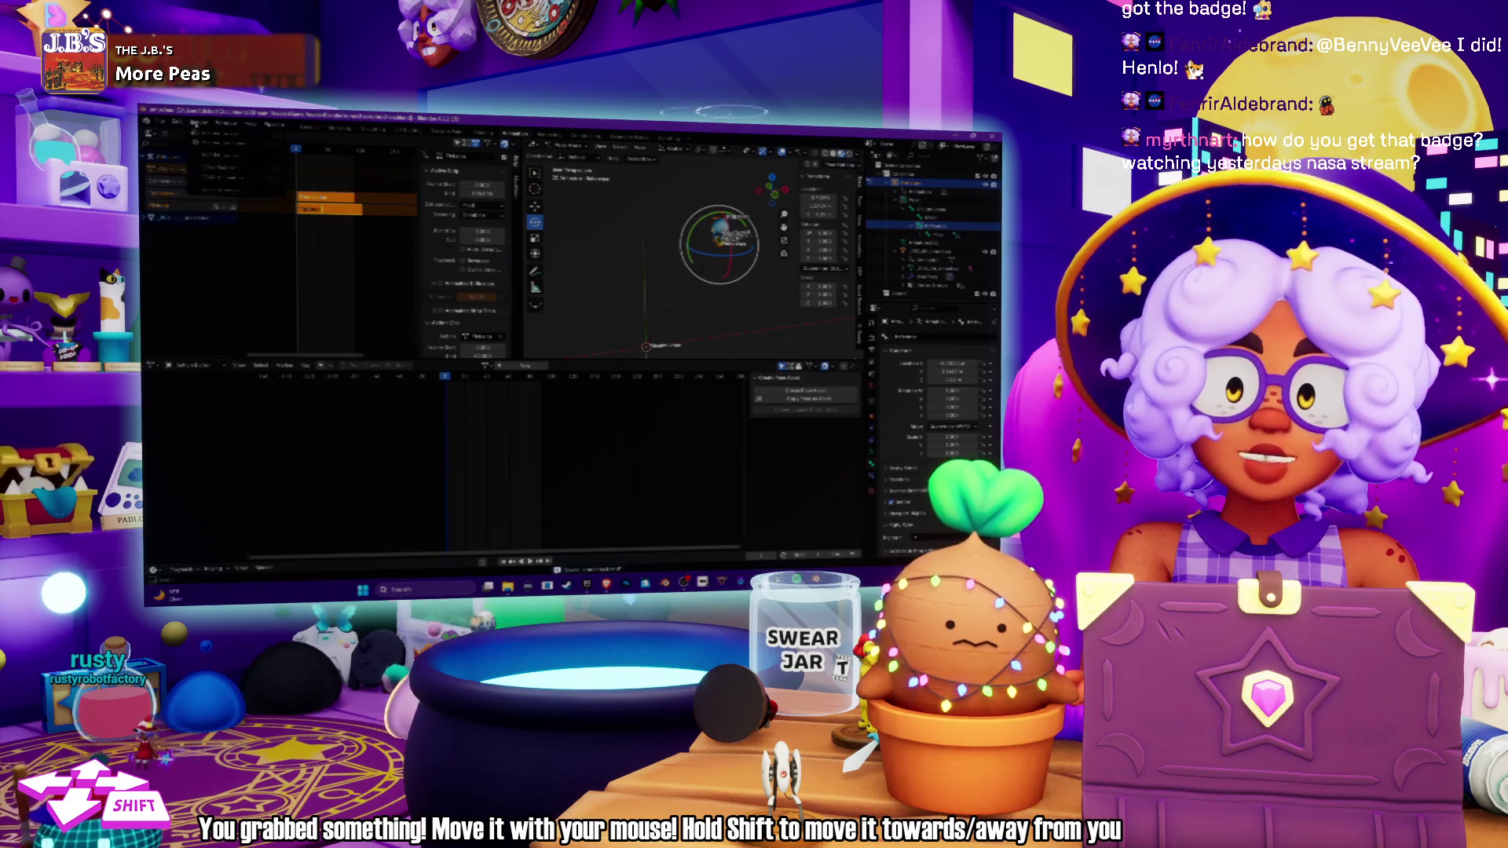
click(153, 182)
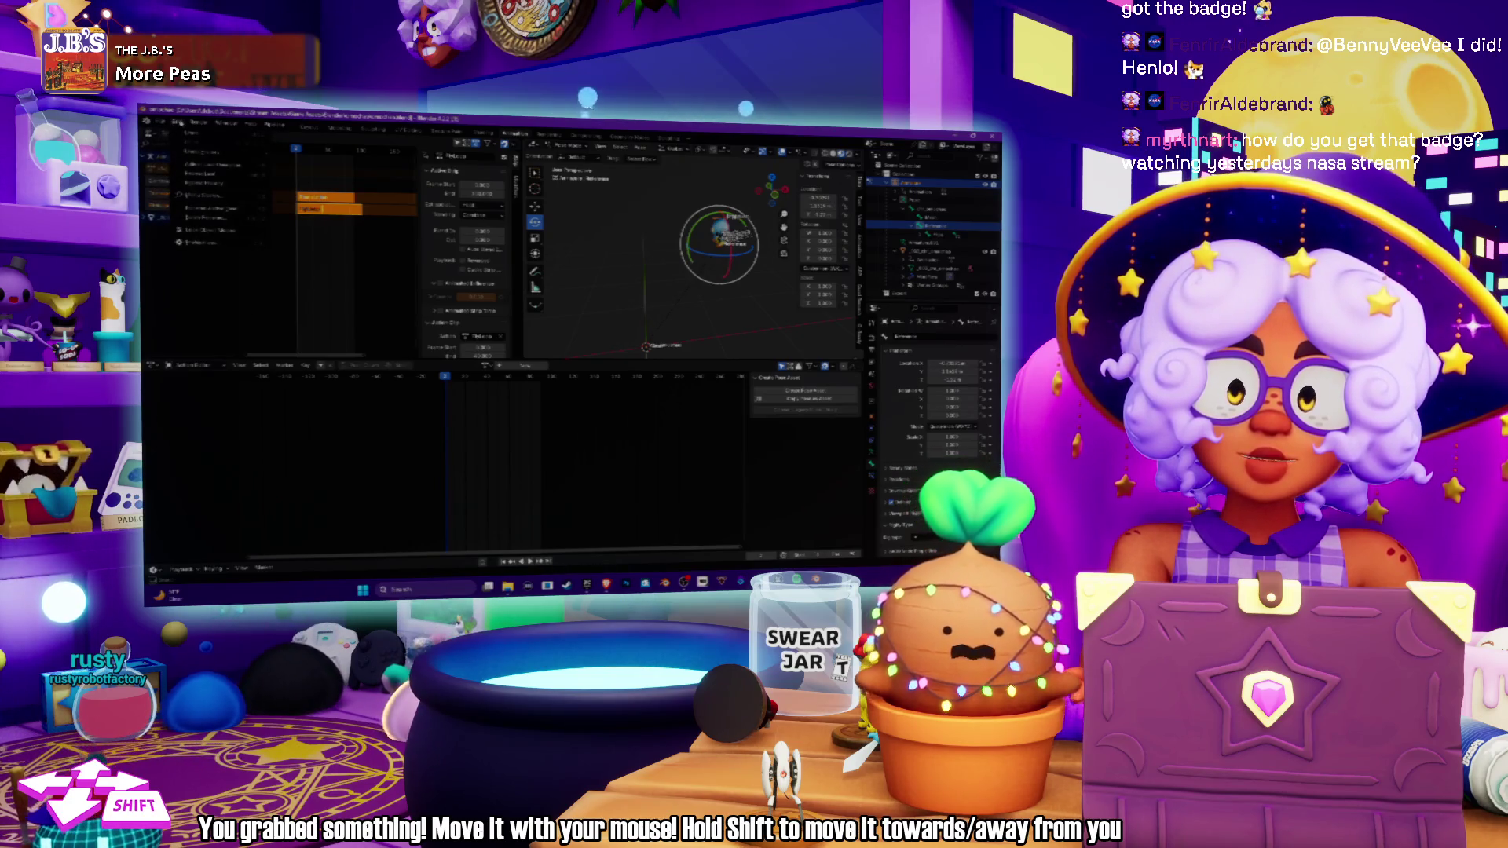
click(228, 160)
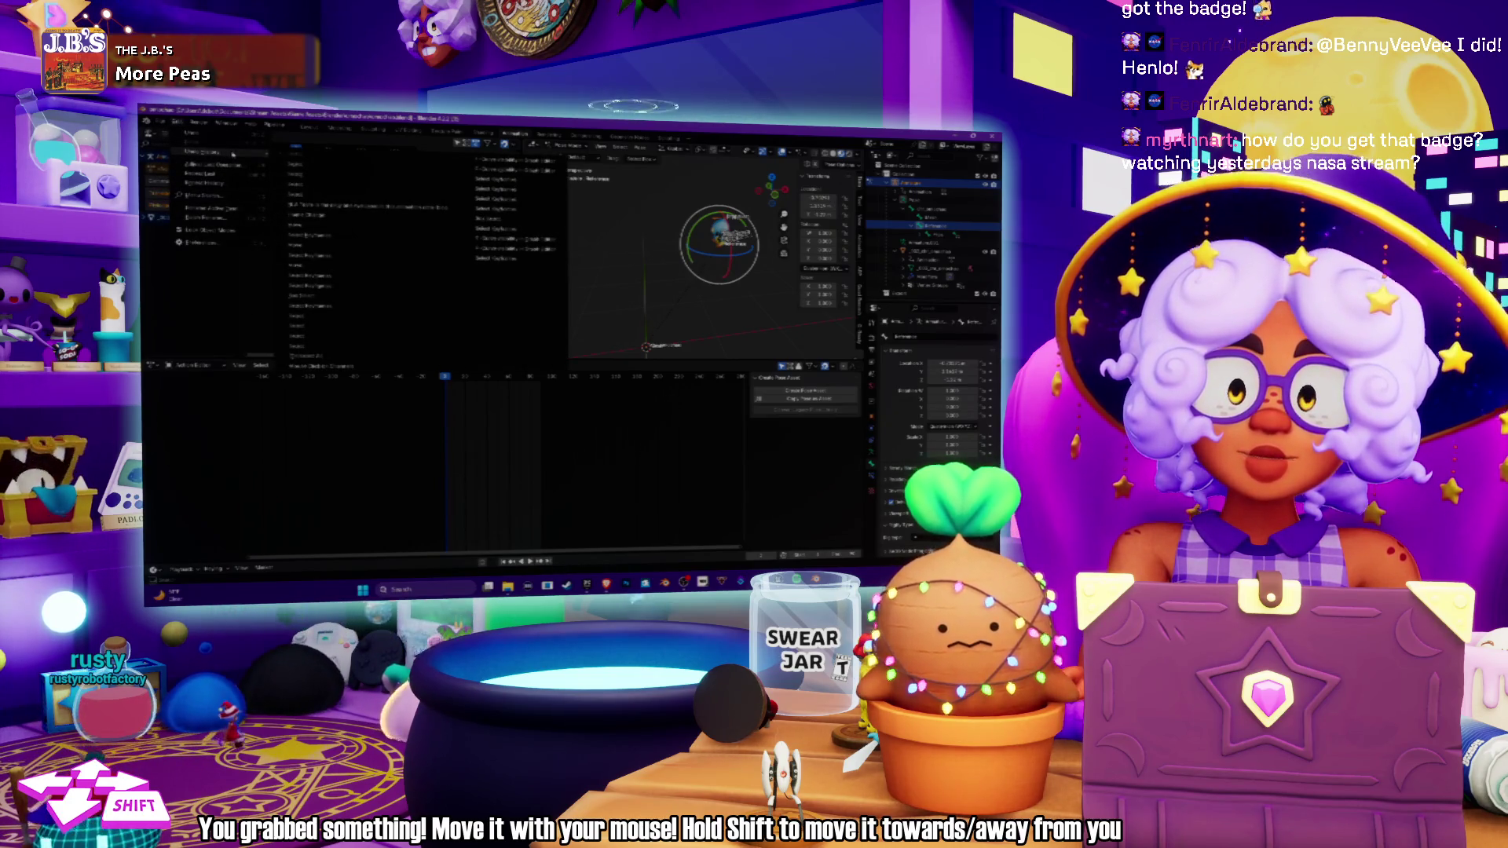
mouse_move(157, 123)
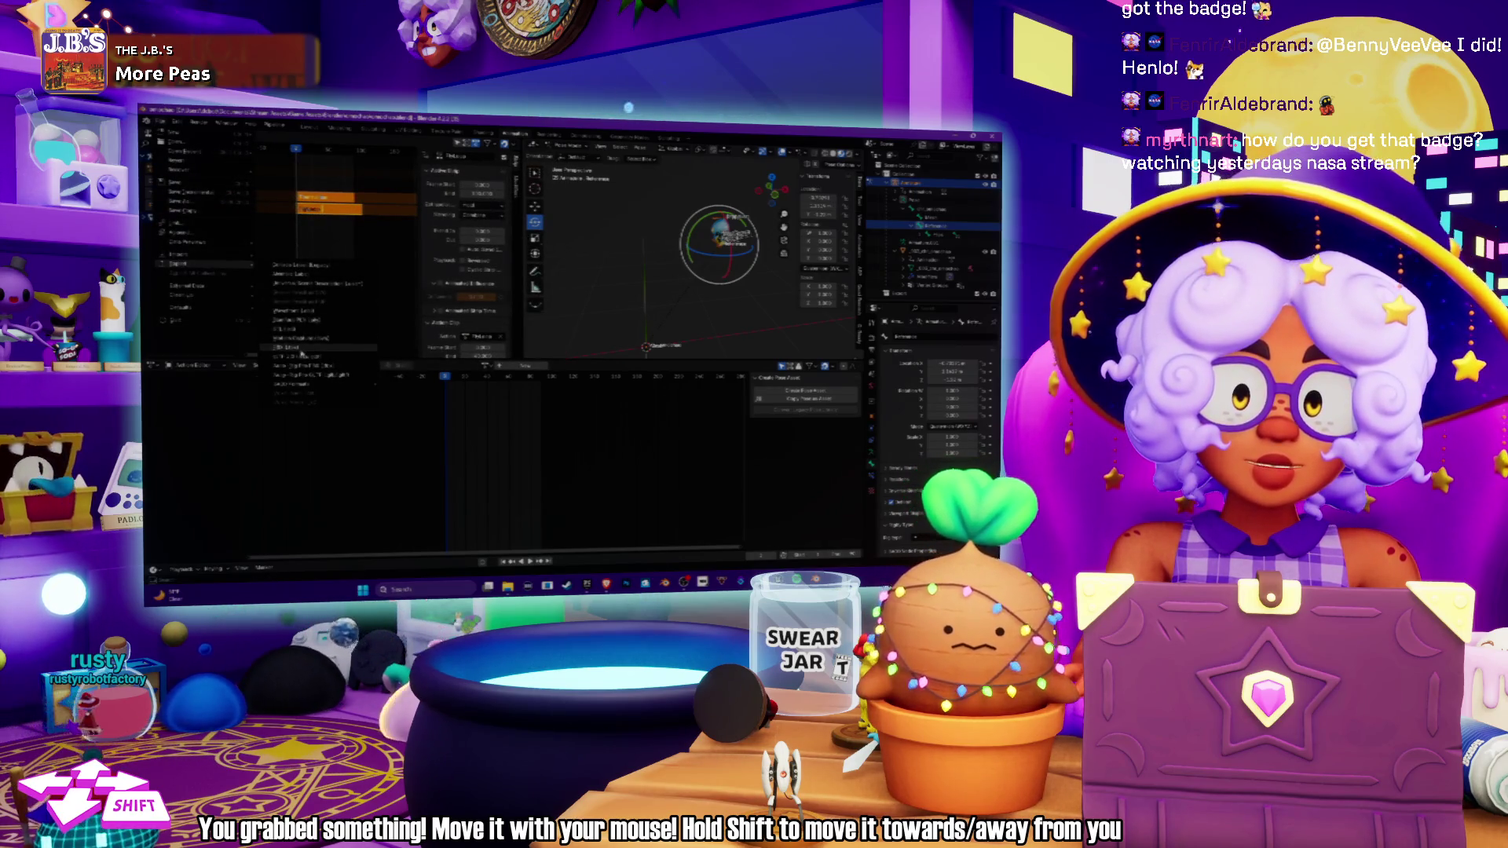
click(302, 354)
Bake the NLA strips into an action as a trial, then undo the bake.
right_click(317, 202)
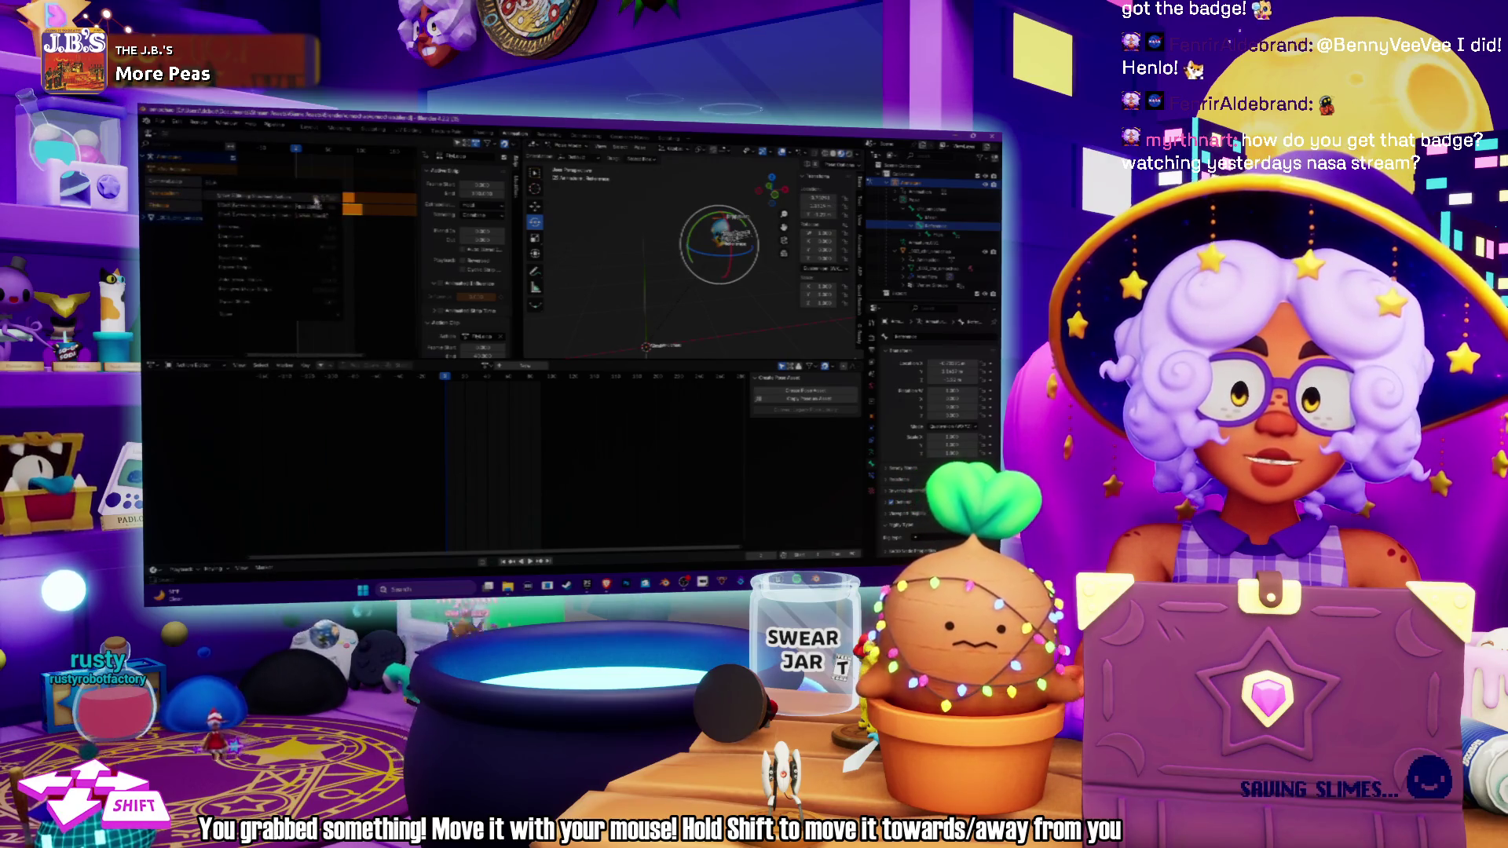
click(314, 196)
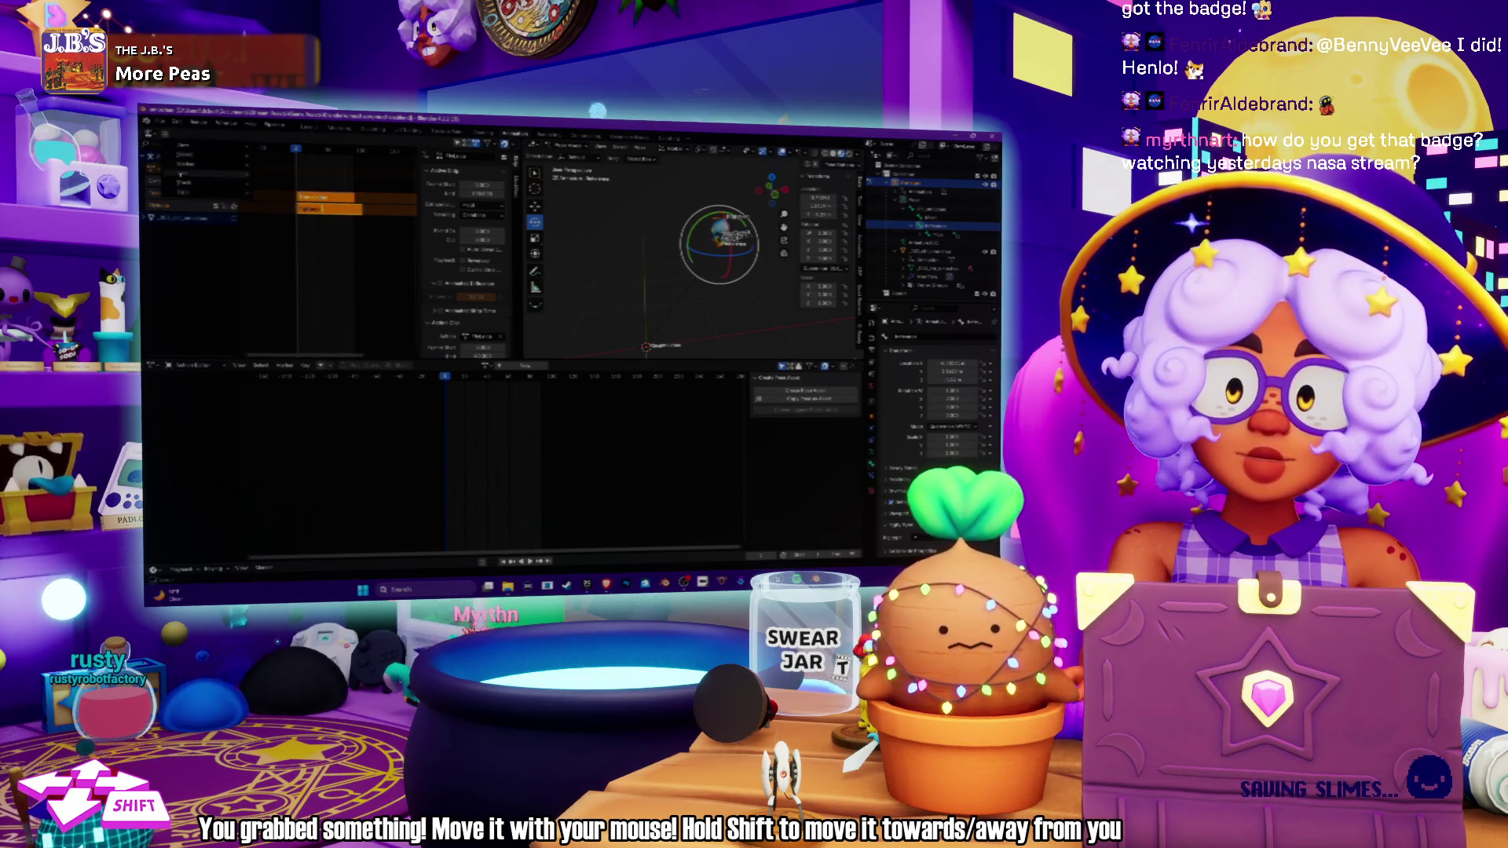
right_click(299, 196)
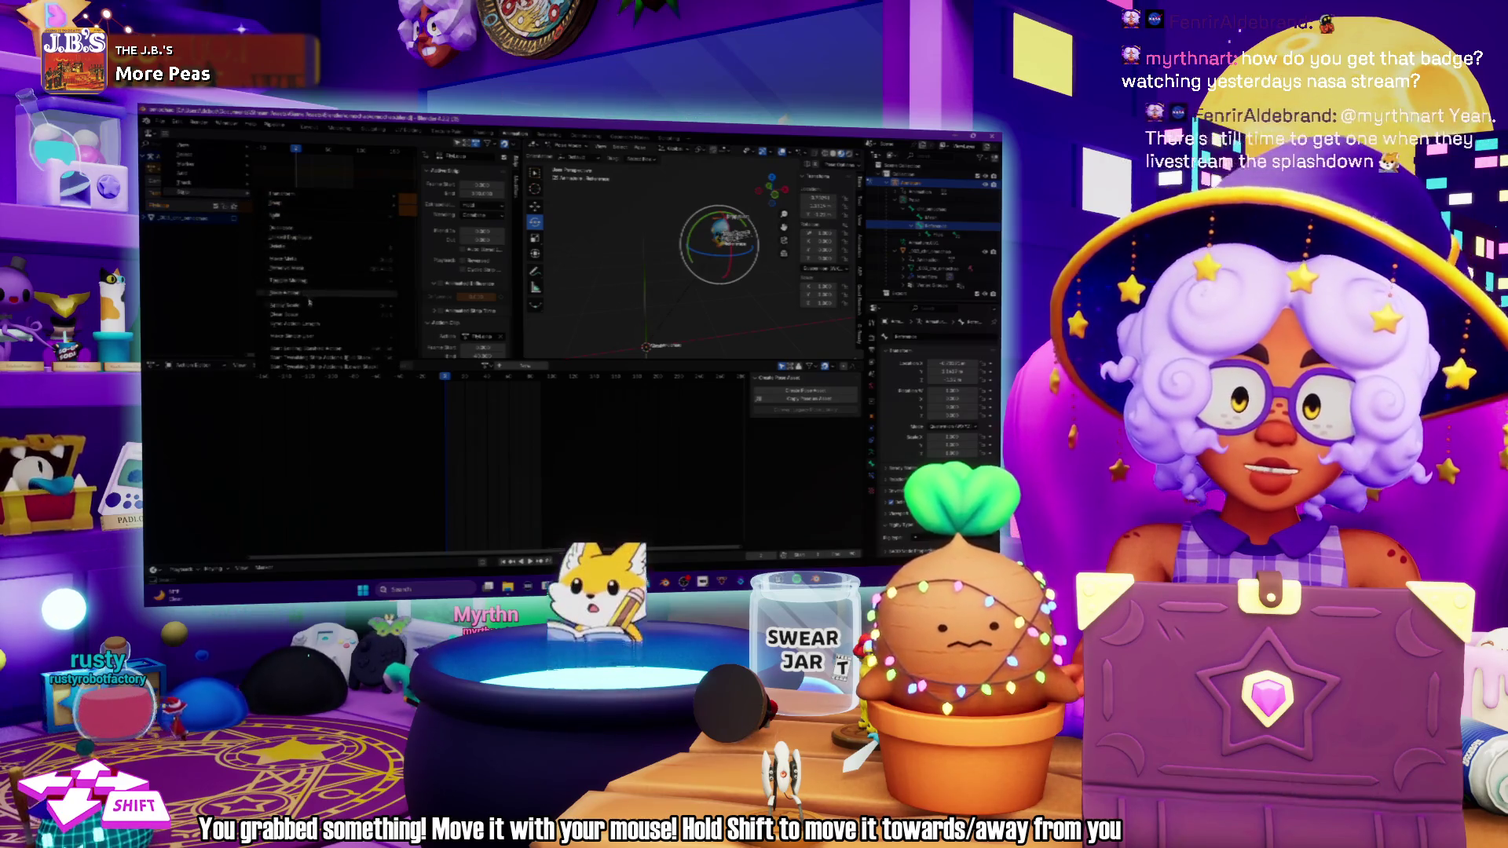
click(304, 296)
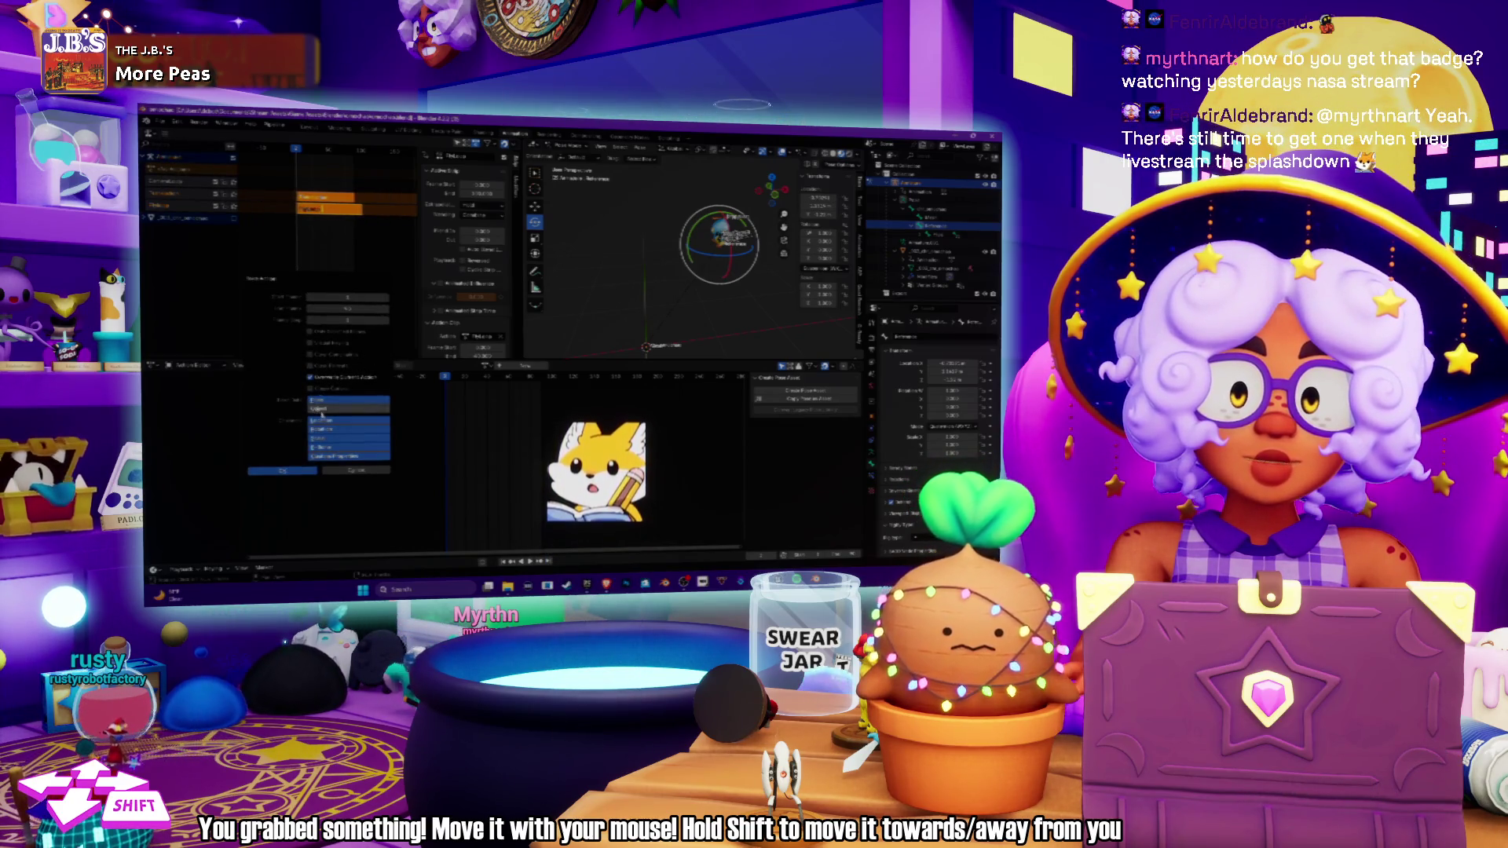
click(302, 474)
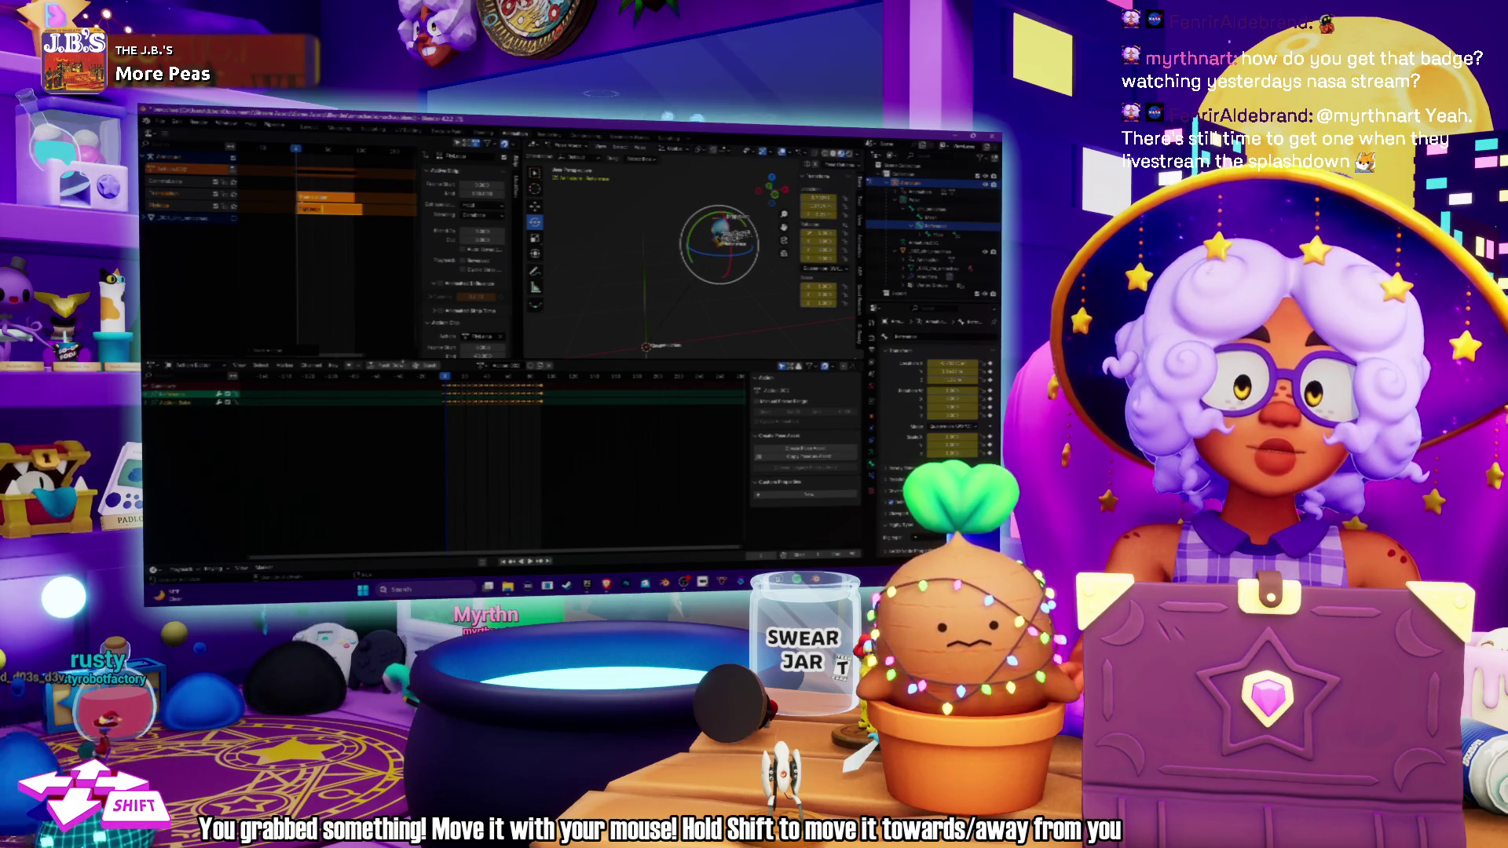
key(ctrl+z)
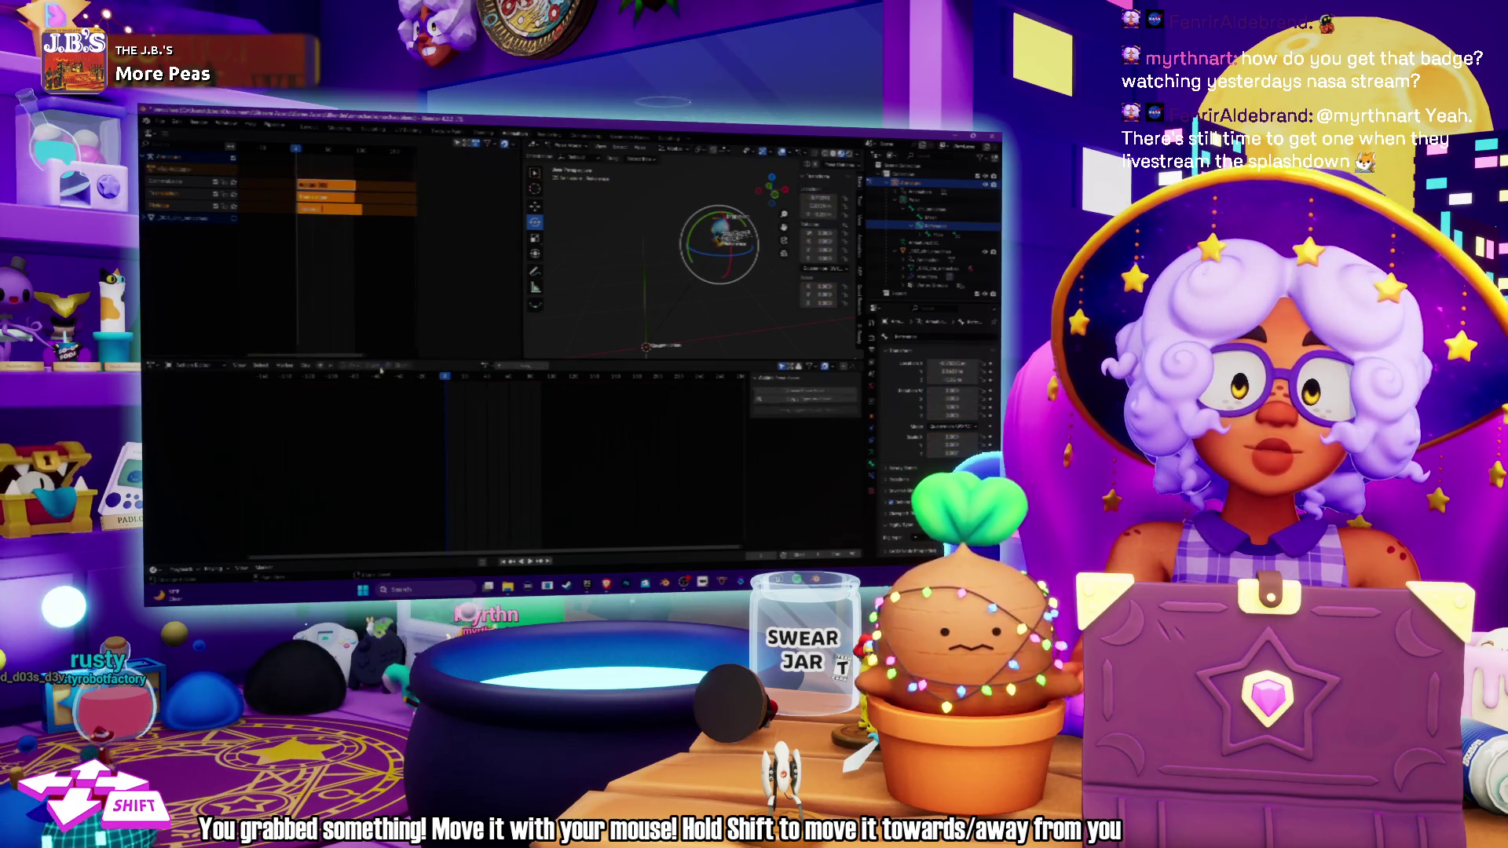
Select only the third strip, show its properties panel, and check a few nearby frames.
click(310, 211)
key(n)
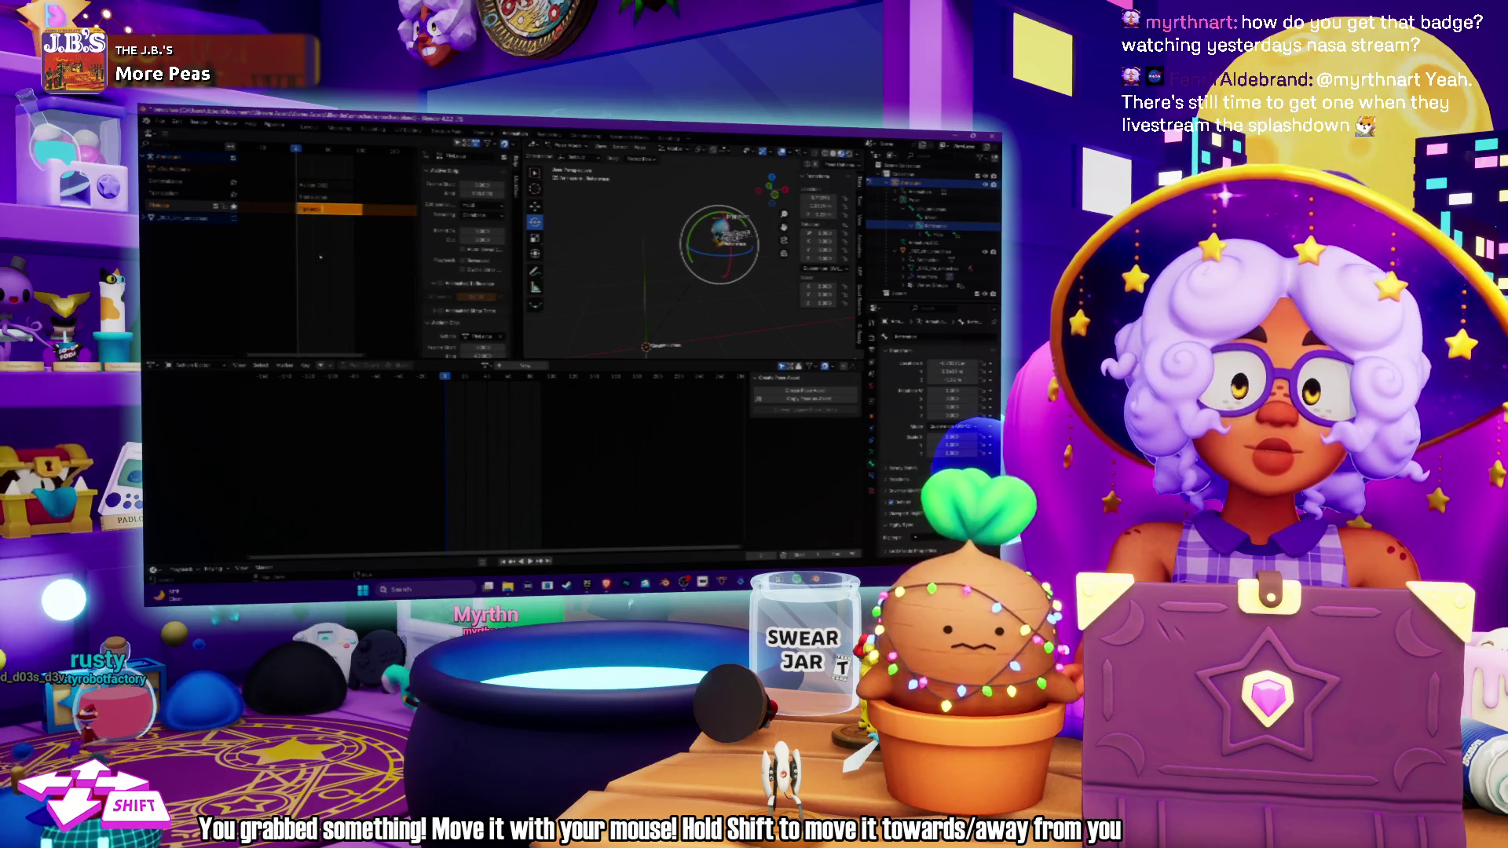
click(479, 379)
click(442, 378)
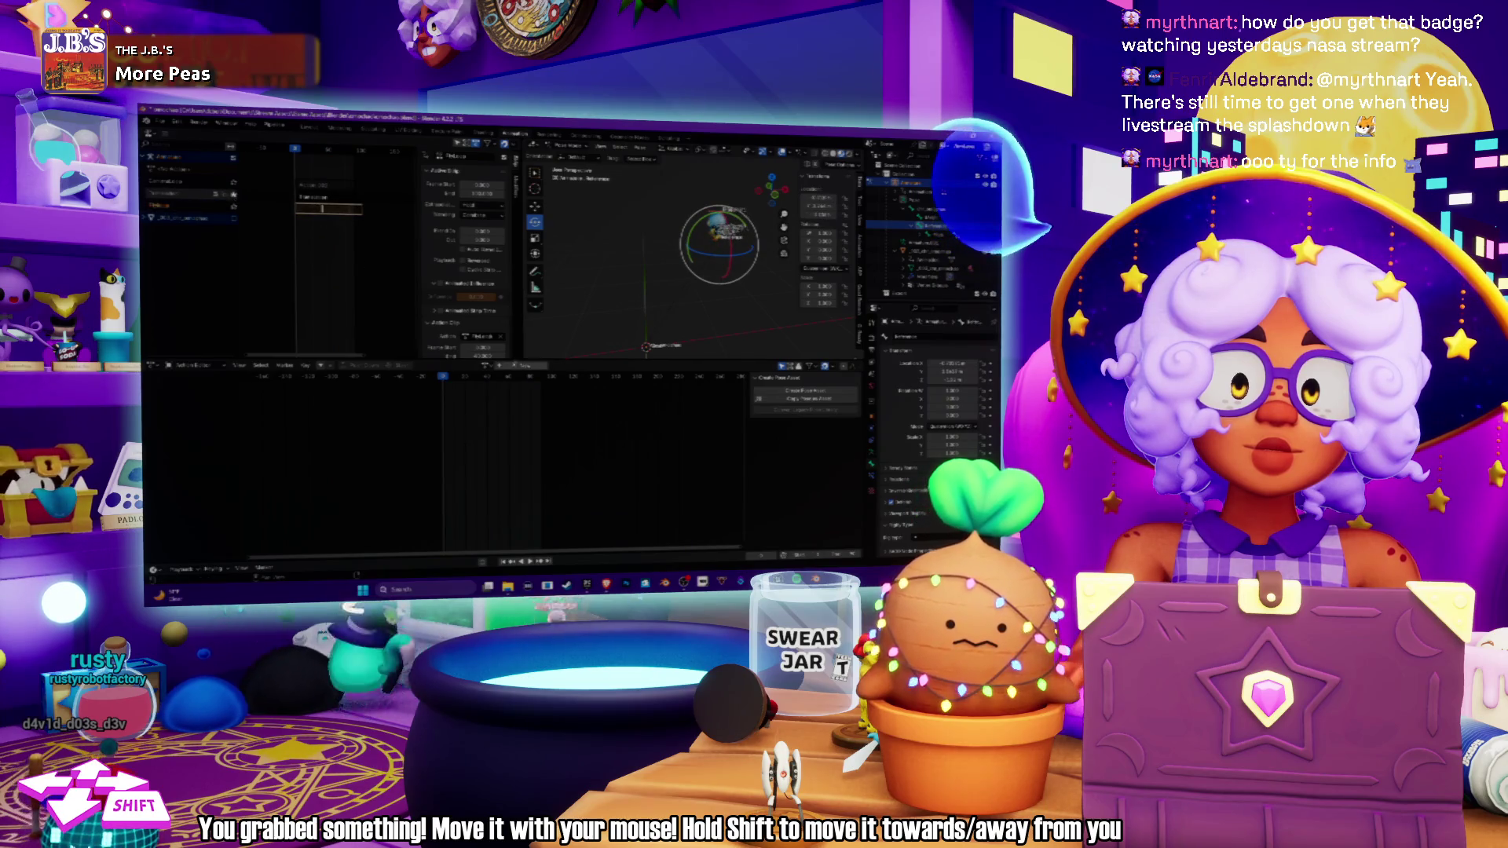
click(452, 378)
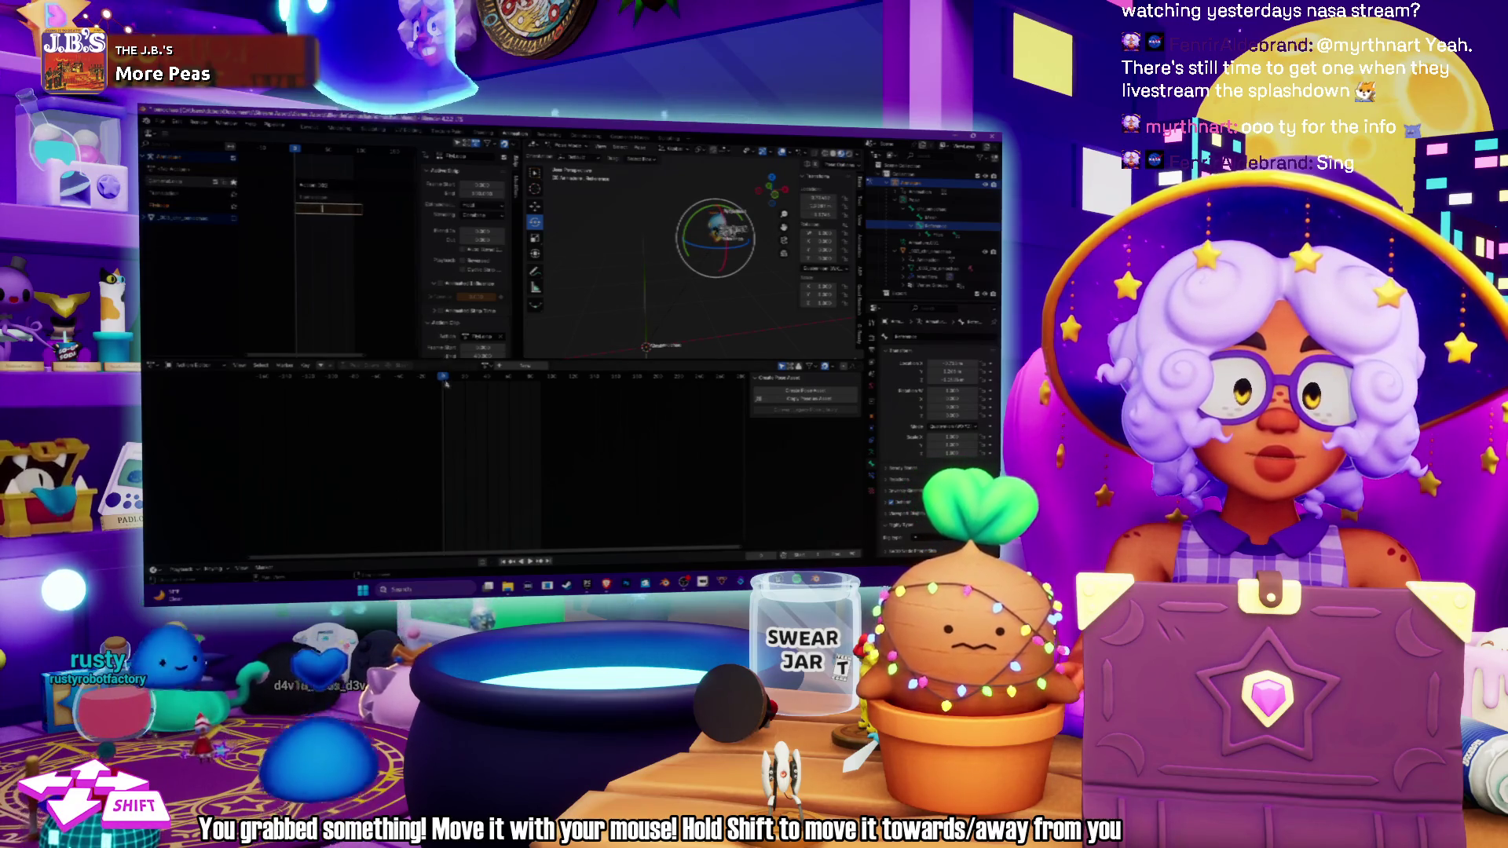
Scrub the Blender timeline to preview the character's animation.
drag(458, 382, 550, 383)
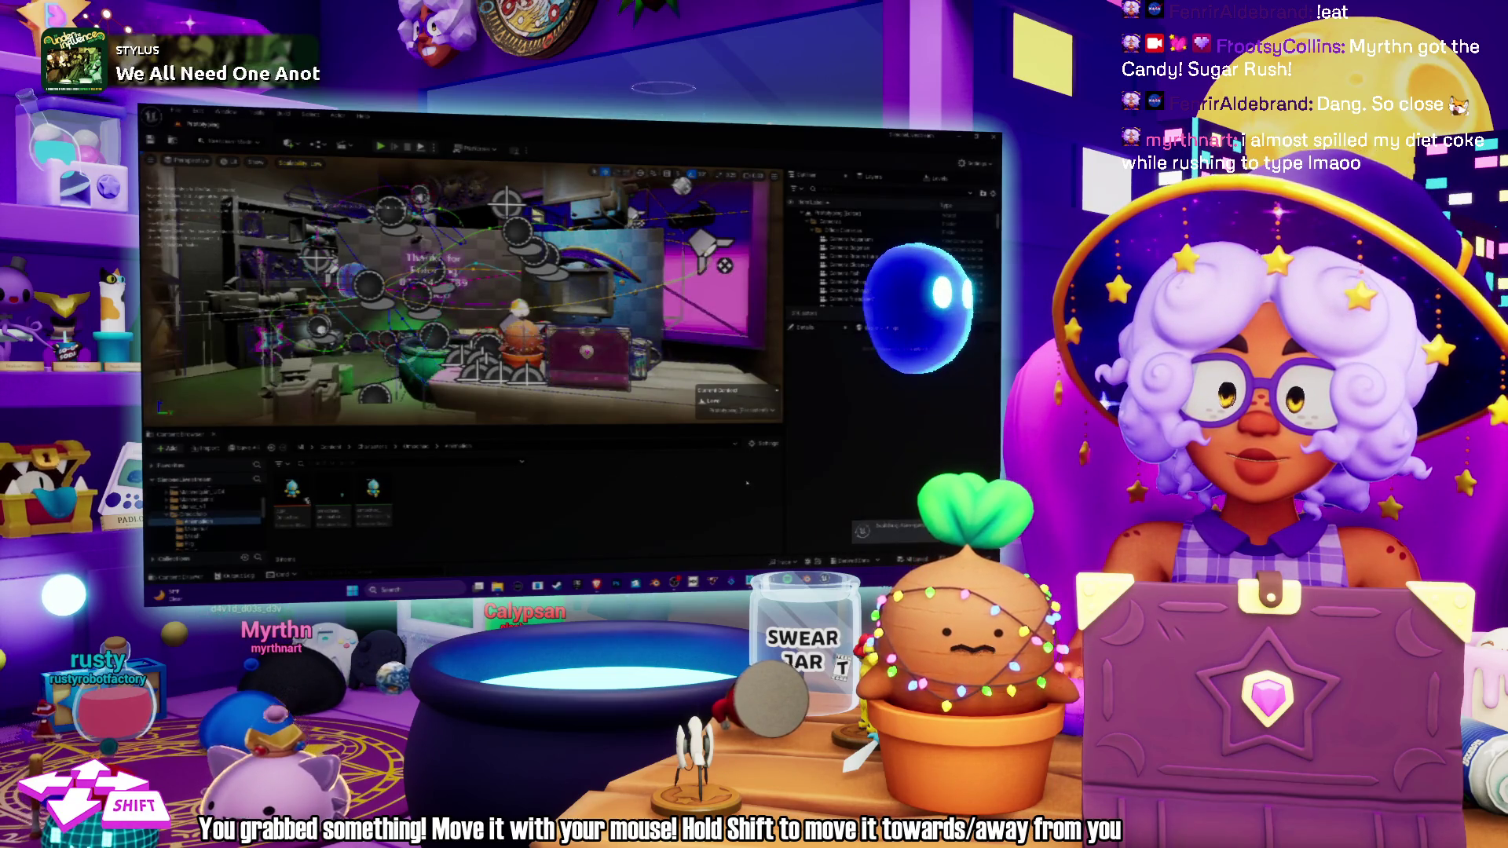
Apply an action to the imported asset, save all content, and start Play In Editor.
right_click(333, 503)
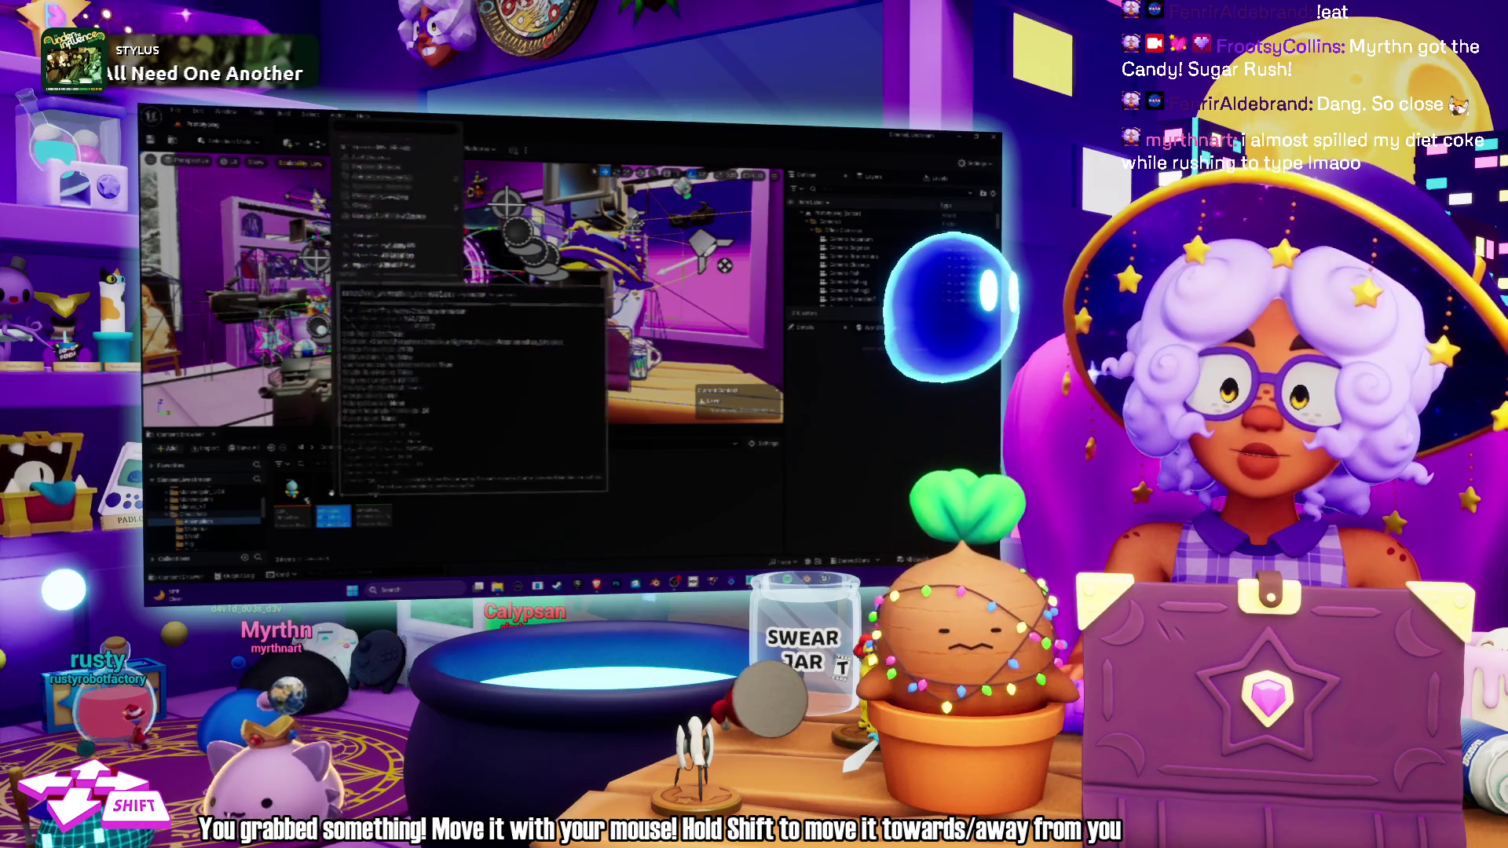
click(369, 234)
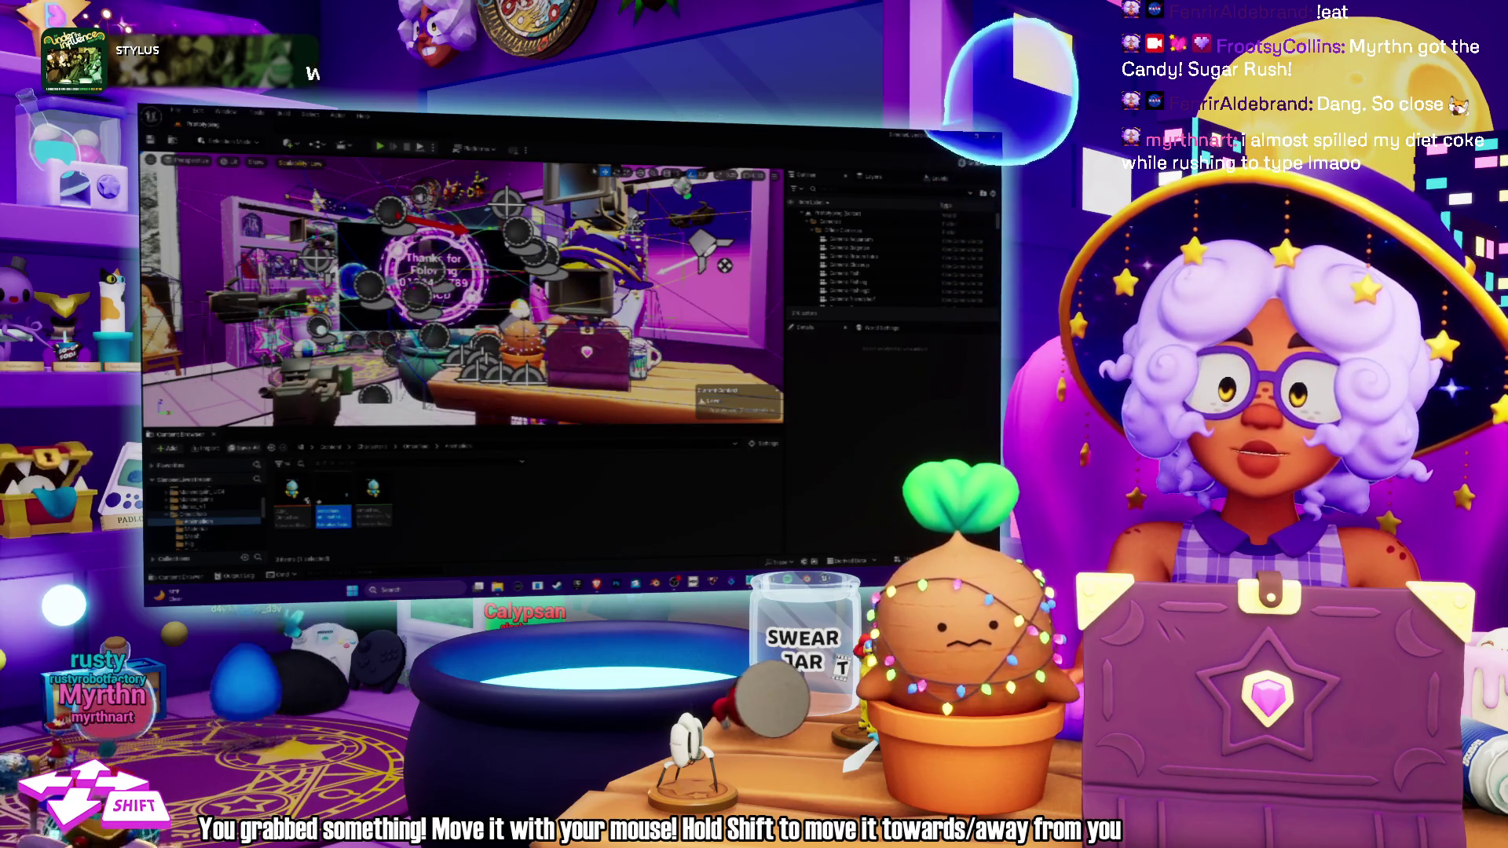
key(ctrl+shift+s)
key(Return)
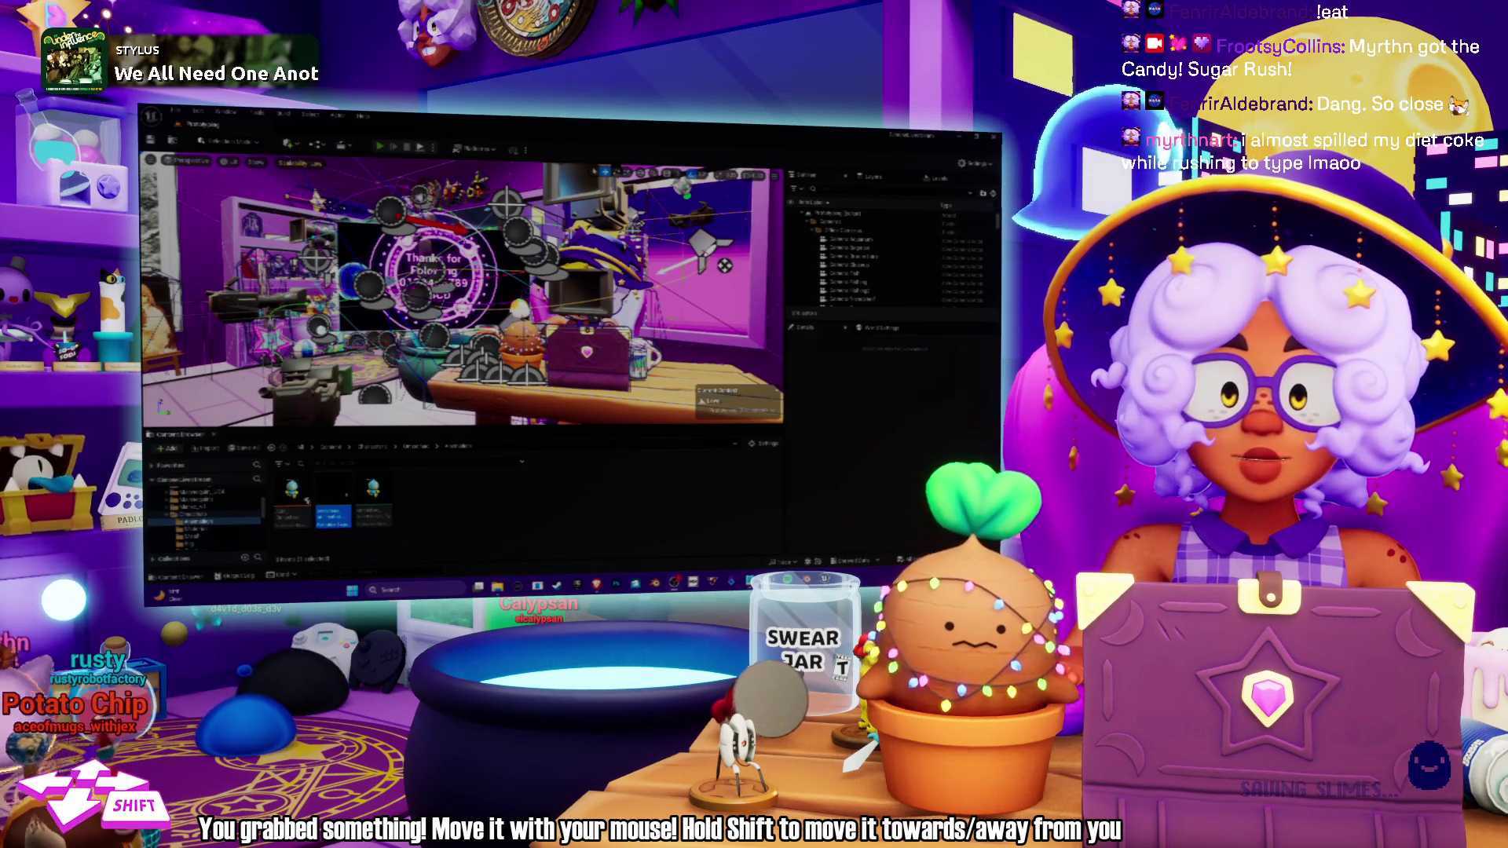
key(alt+p)
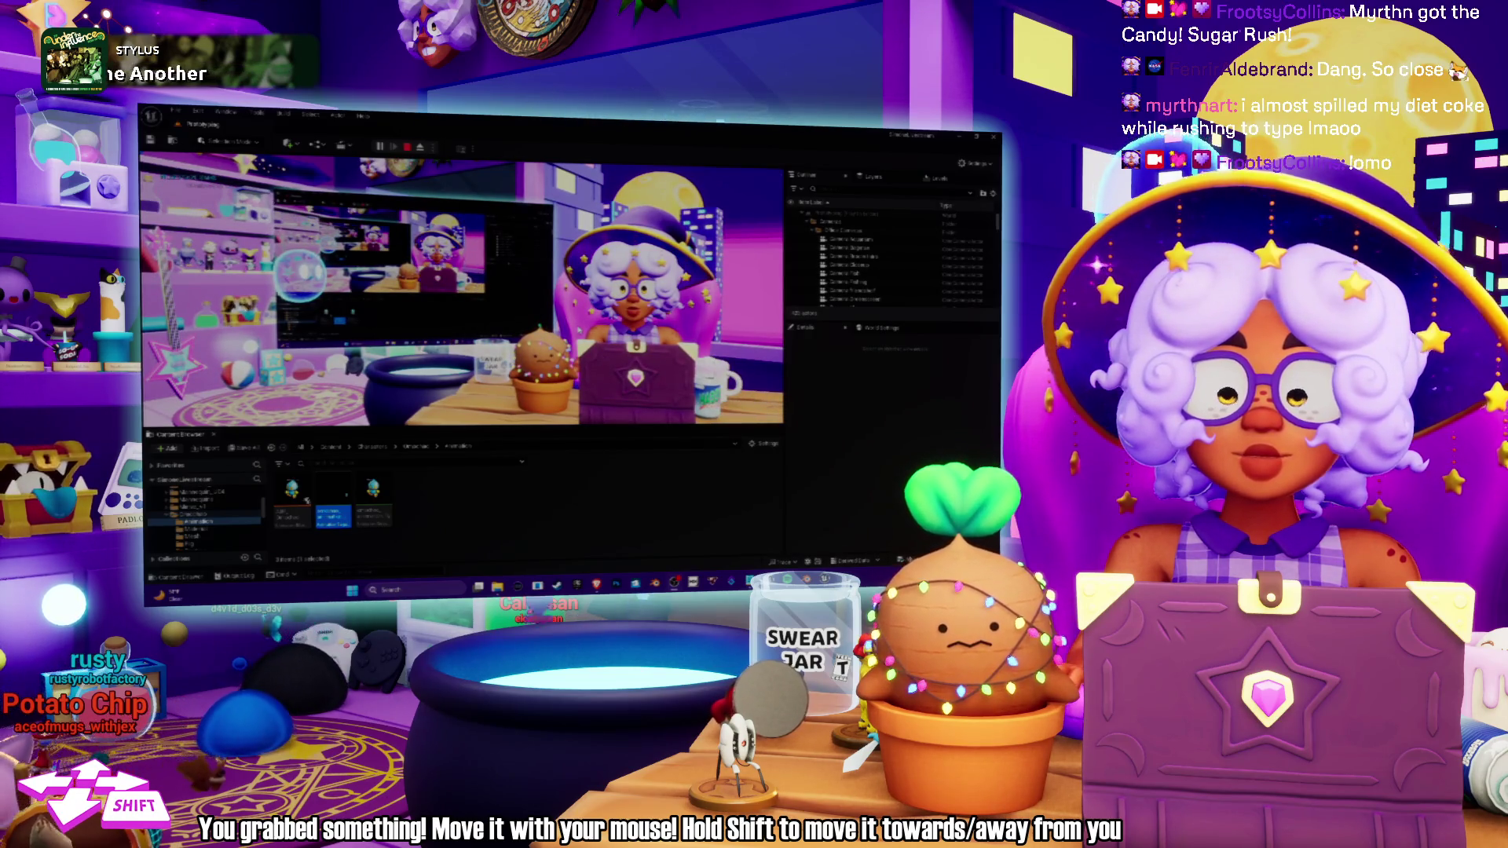
View the running room full screen with F11 and look around the level.
key(F11)
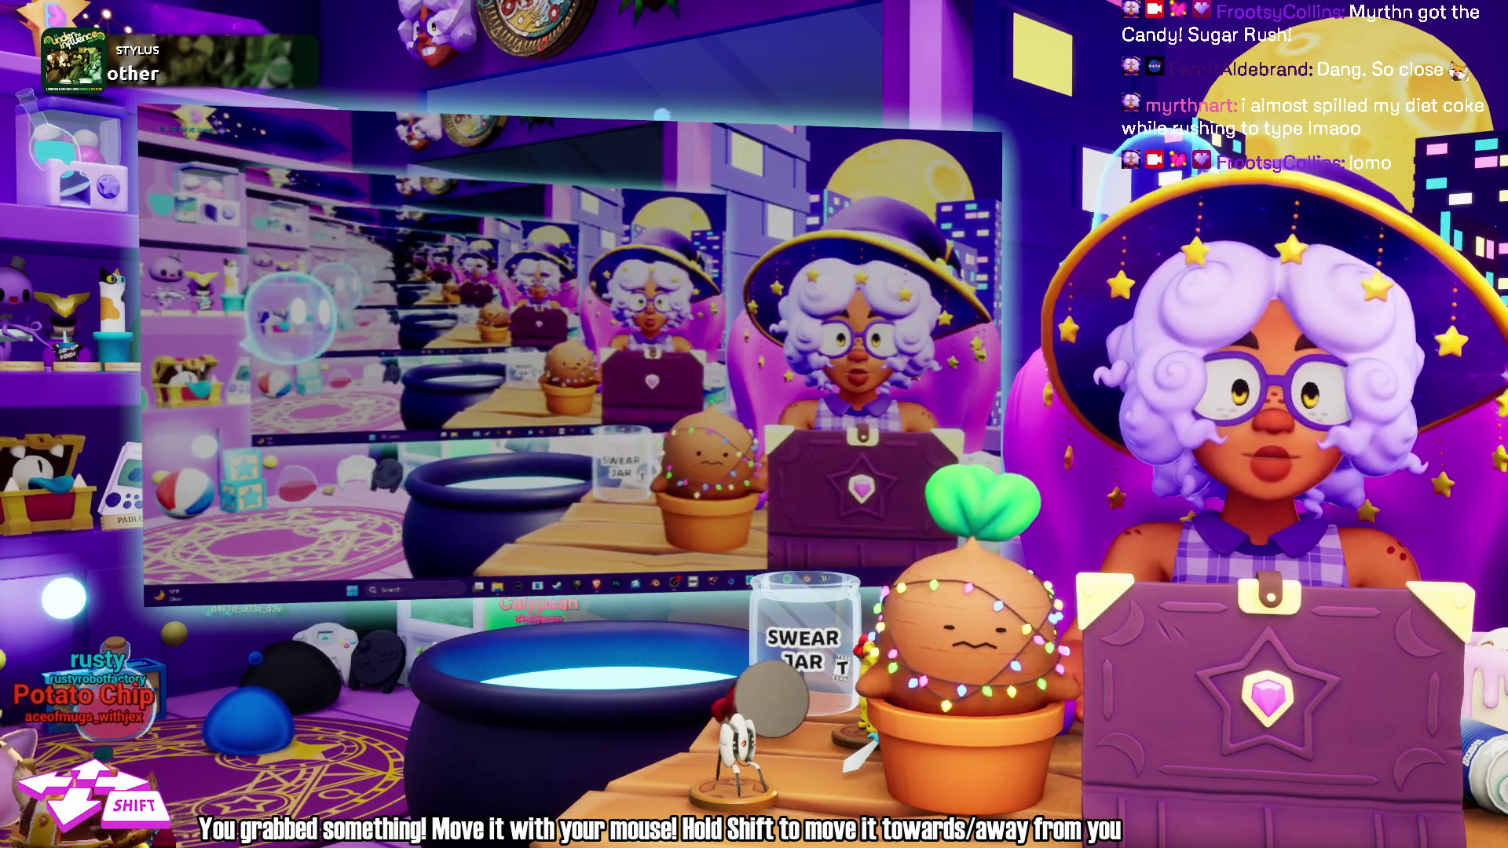
mouse_move(1001, 322)
mouse_down()
mouse_move(926, 377)
mouse_move(888, 491)
mouse_up()
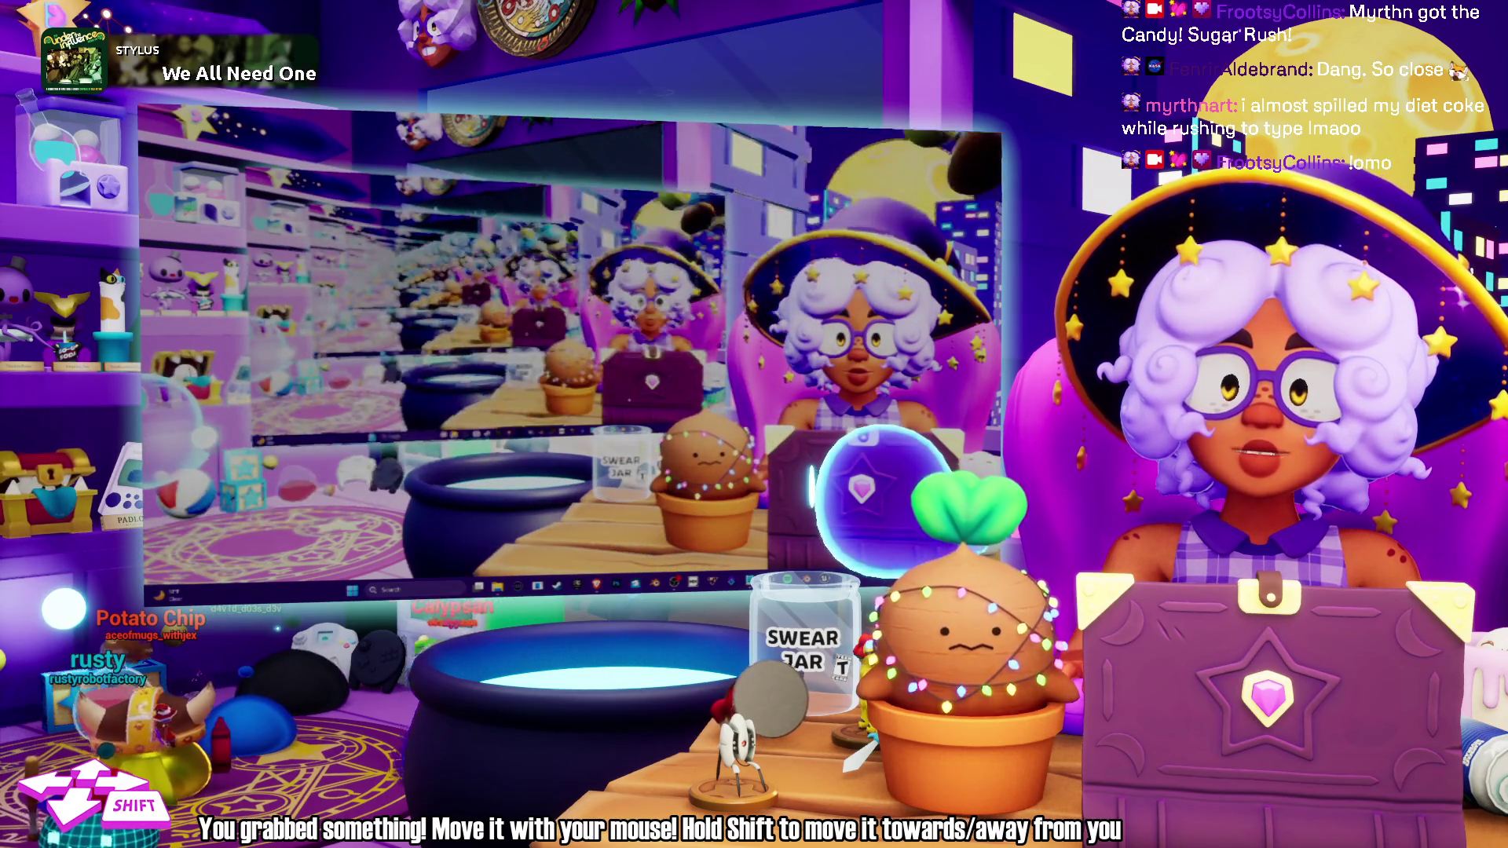
mouse_move(864, 490)
mouse_down()
mouse_move(824, 463)
mouse_move(828, 388)
mouse_move(793, 400)
mouse_move(639, 338)
mouse_move(236, 510)
mouse_up()
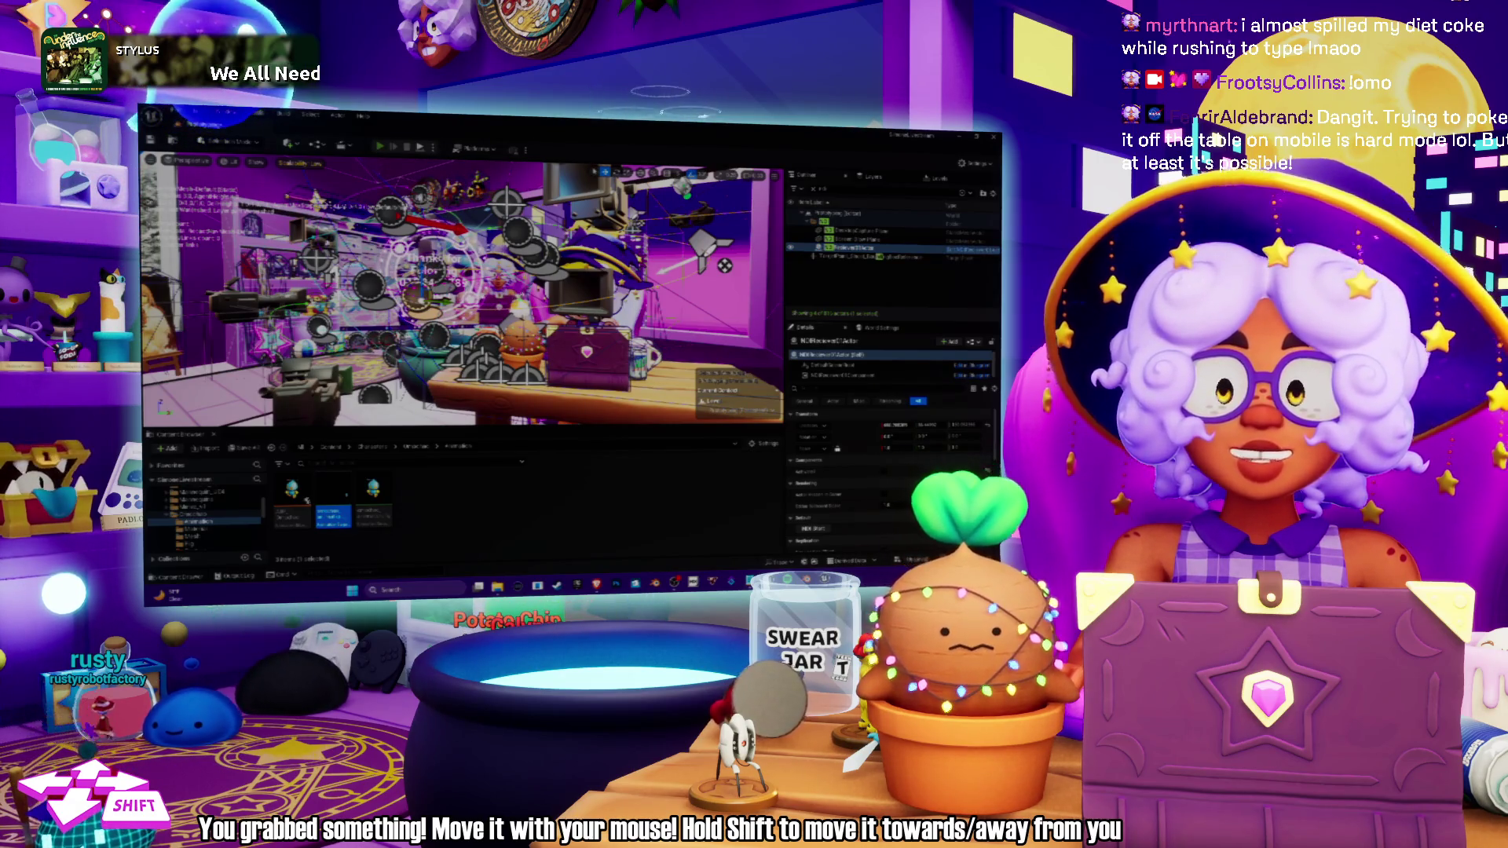
Run and stop another test play, save the Prototyping map, and switch to Spotify.
key(alt+p)
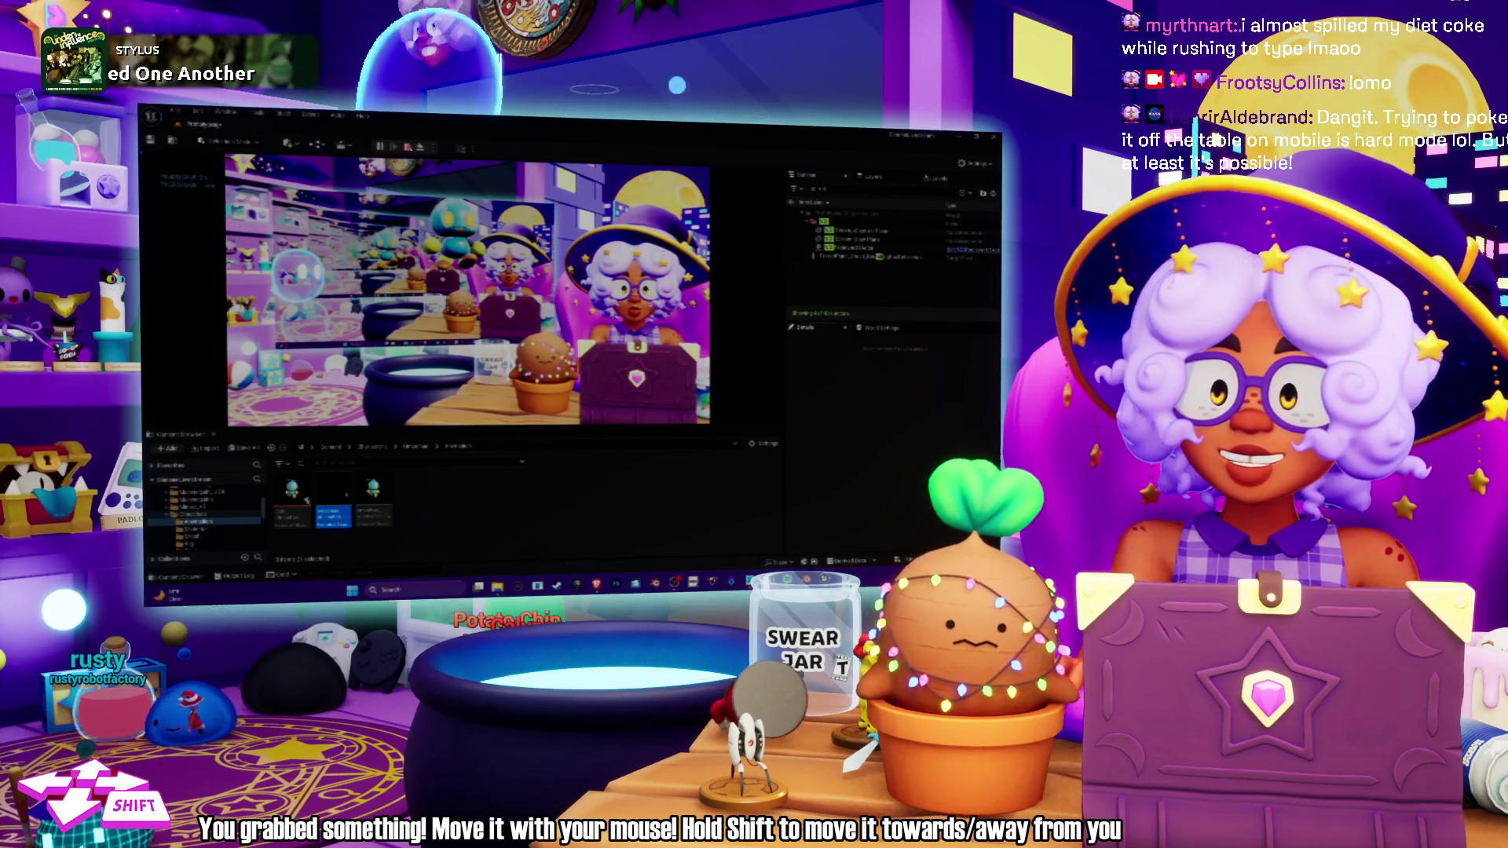
key(Escape)
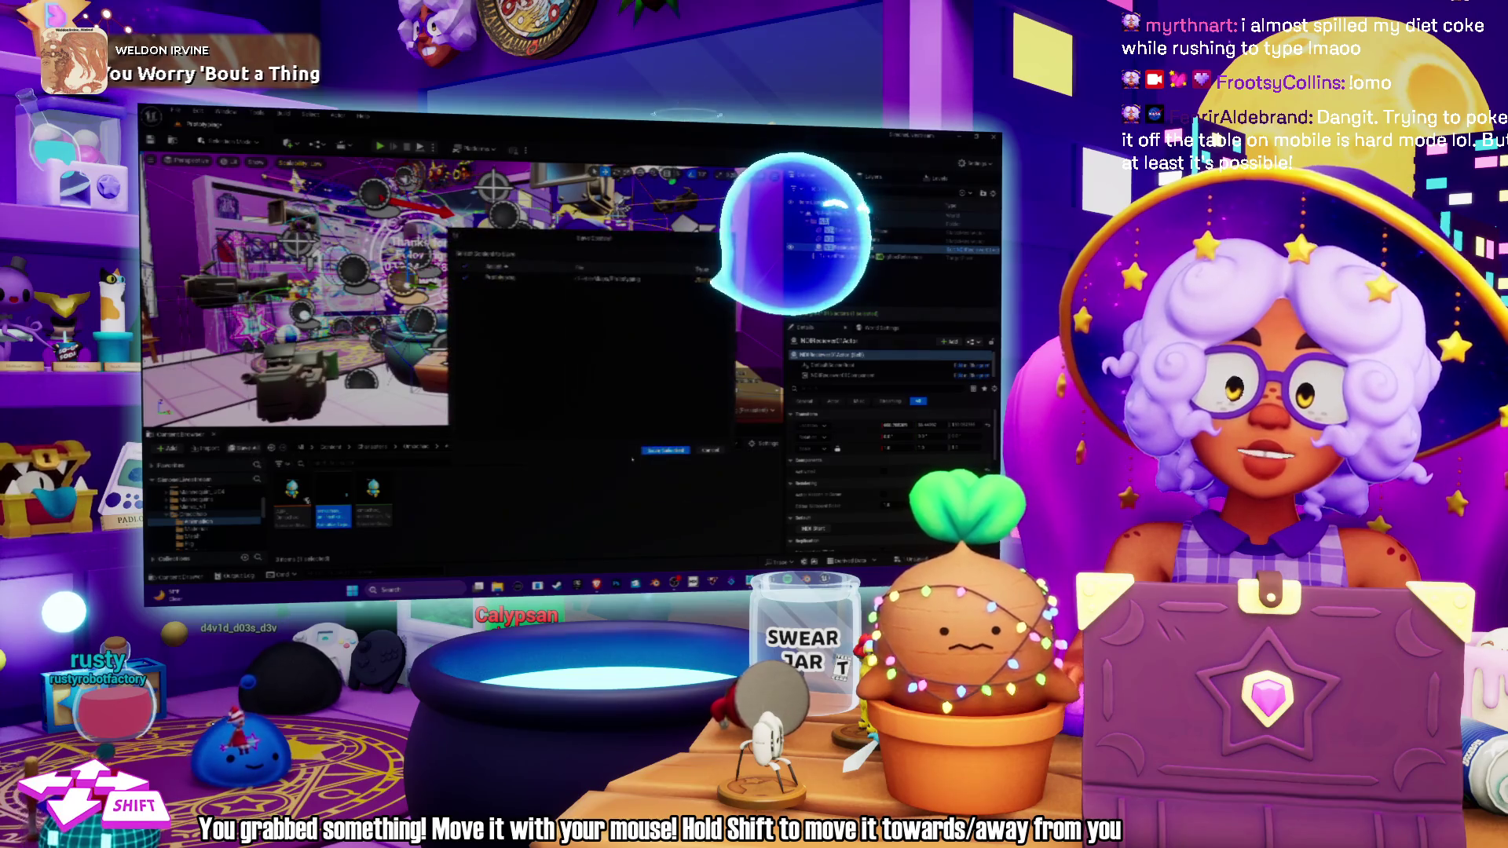
click(665, 450)
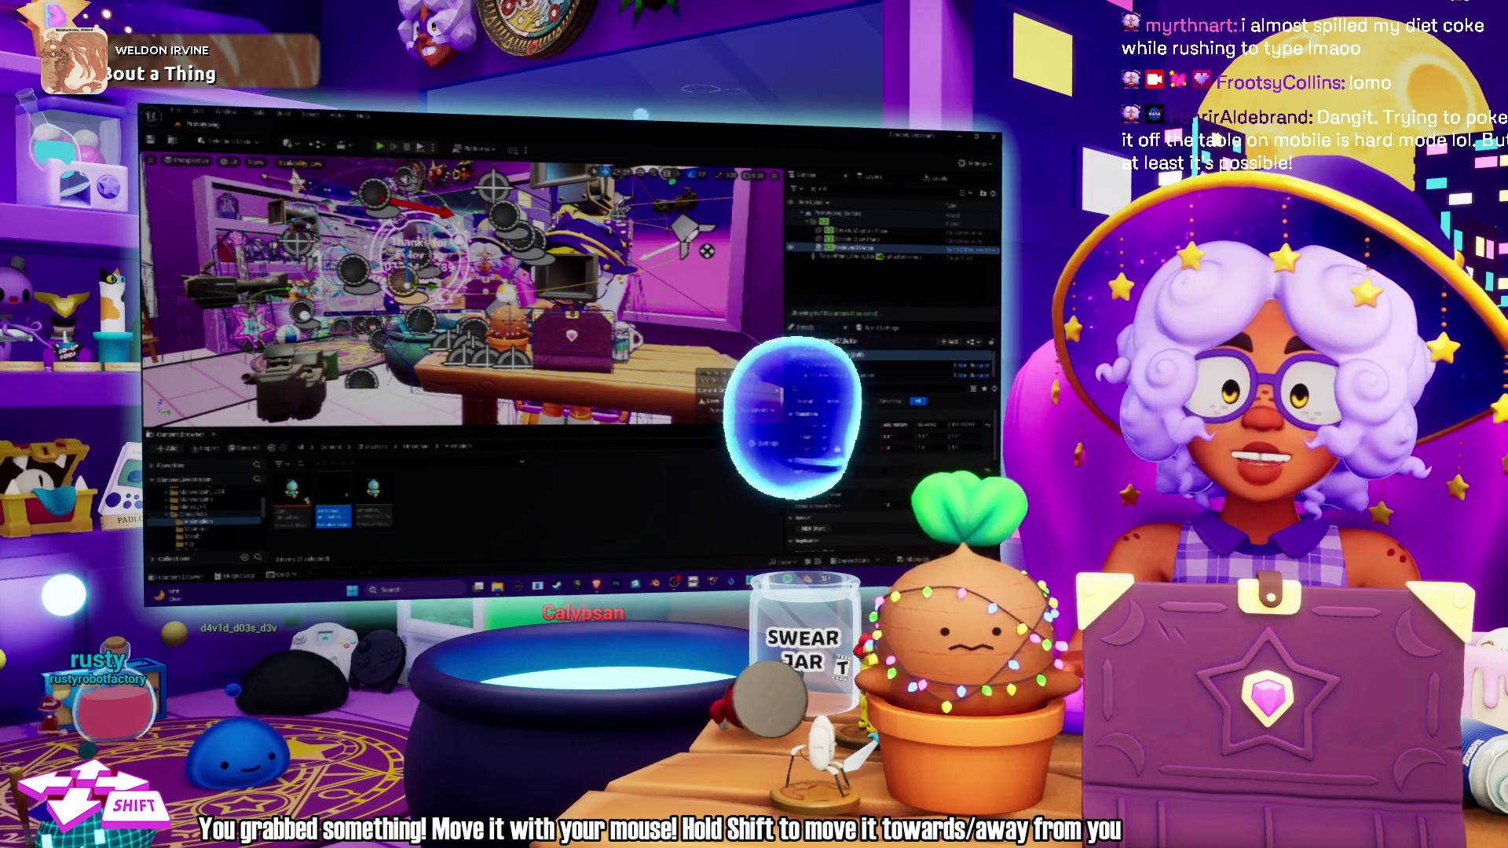
key(alt+Tab)
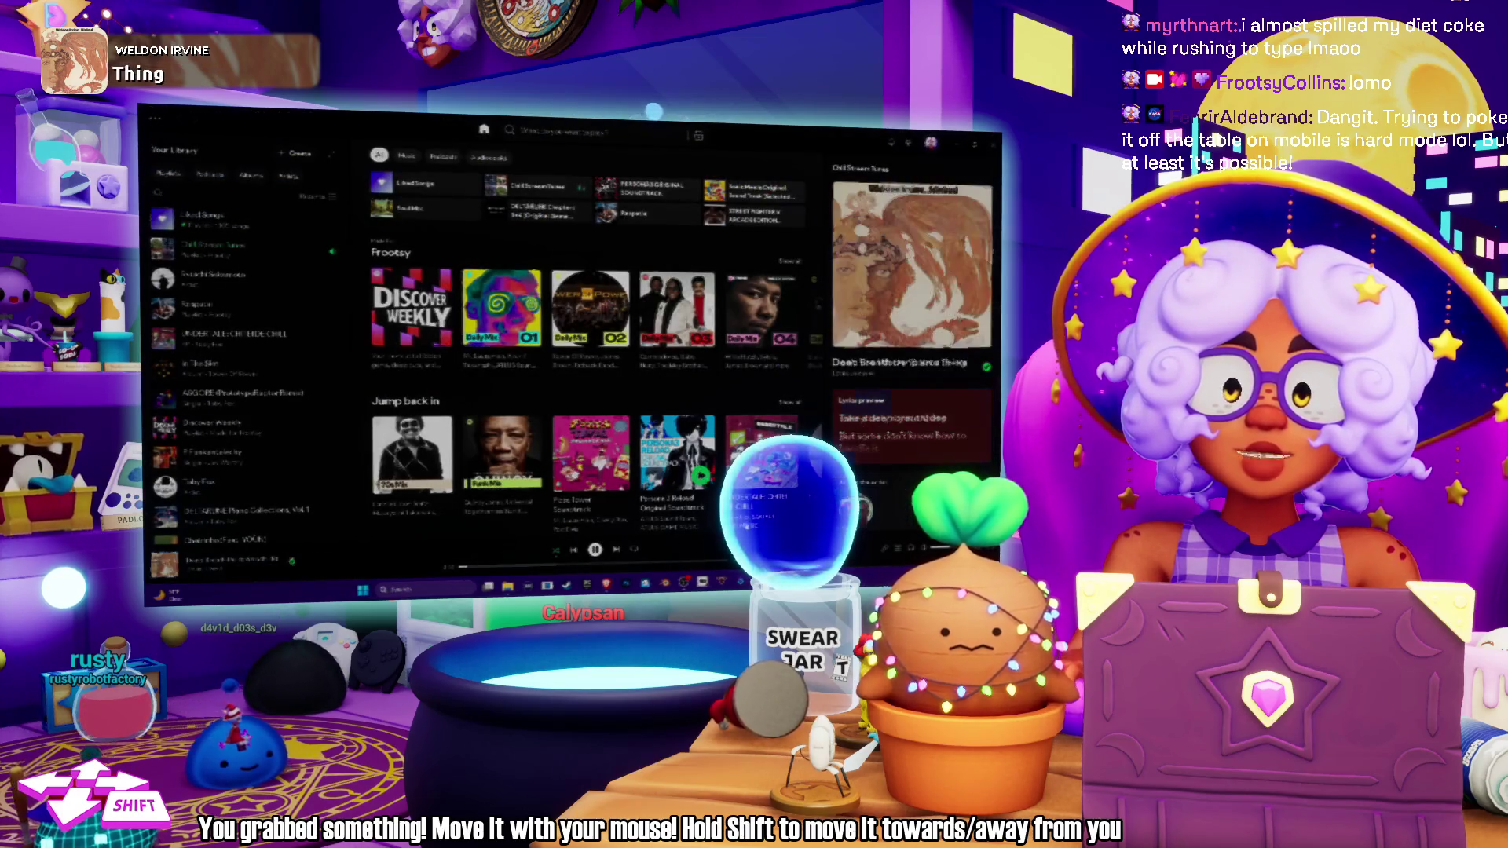
Back in Blender, delete one NLA strip and select the remaining animation strip.
key(alt+Tab)
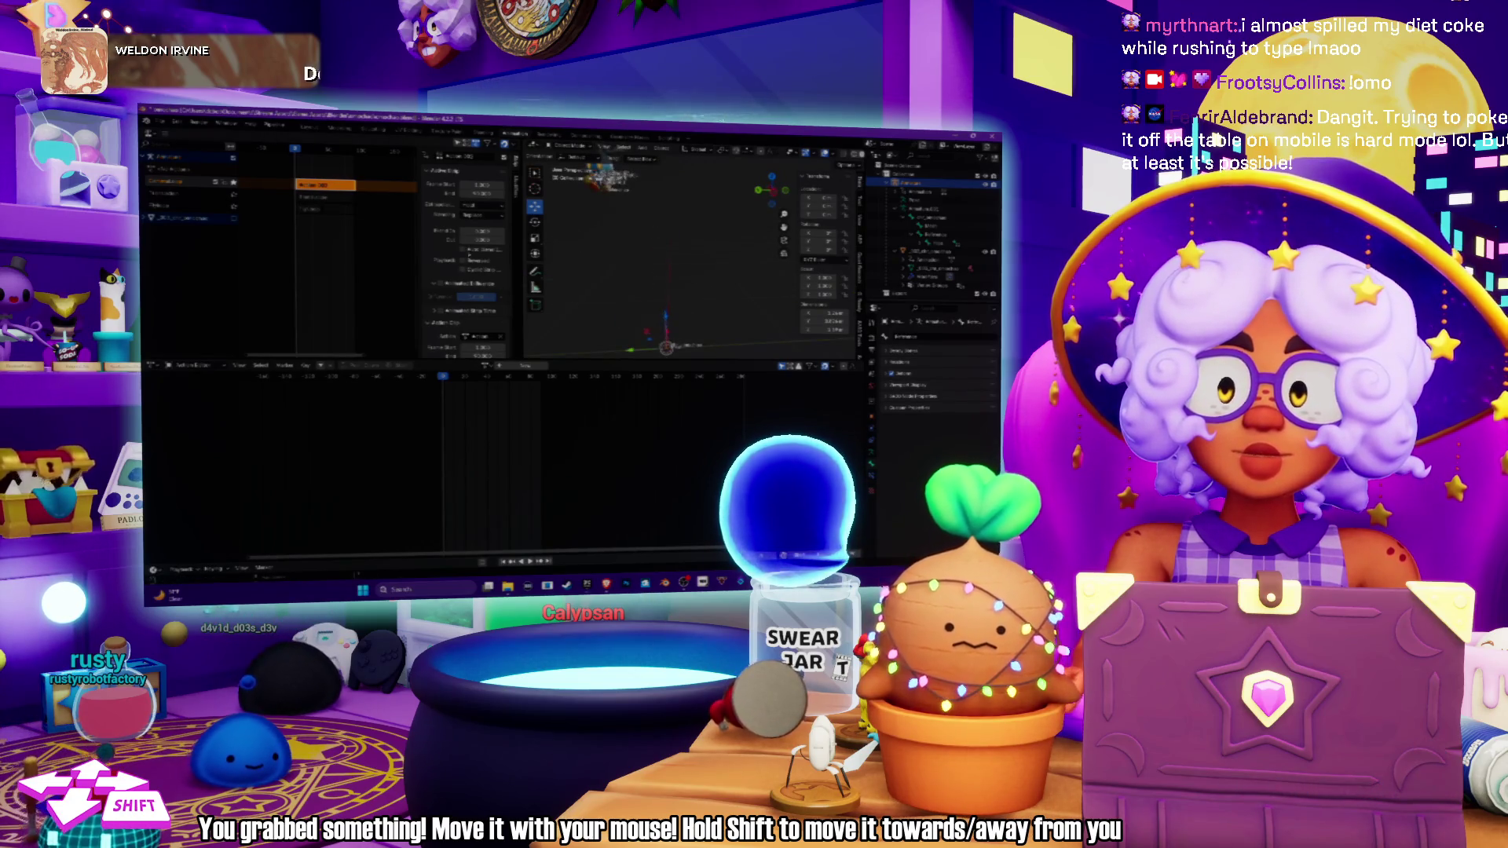
click(188, 194)
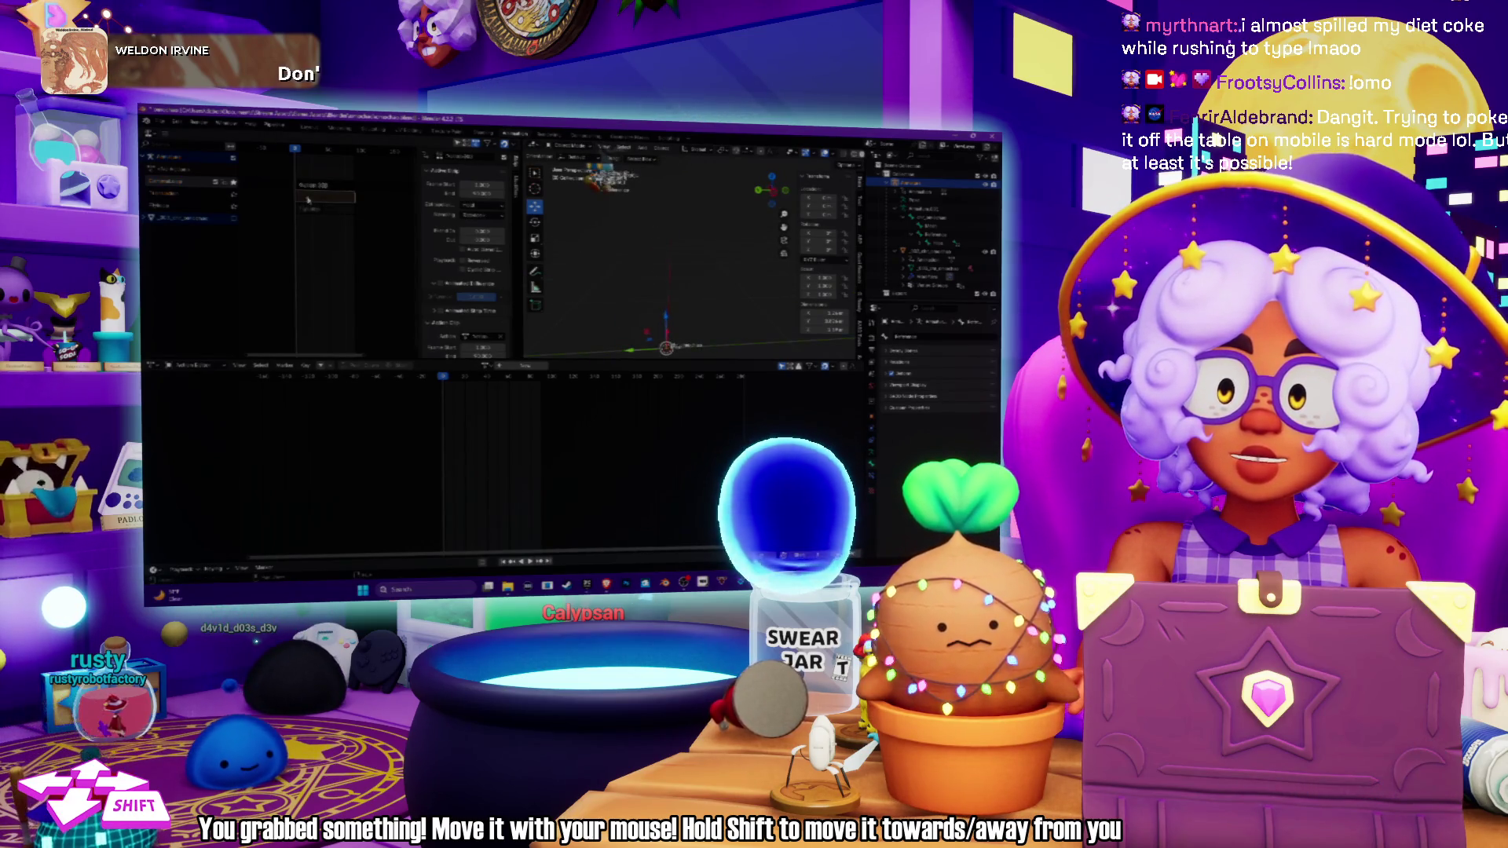
click(238, 186)
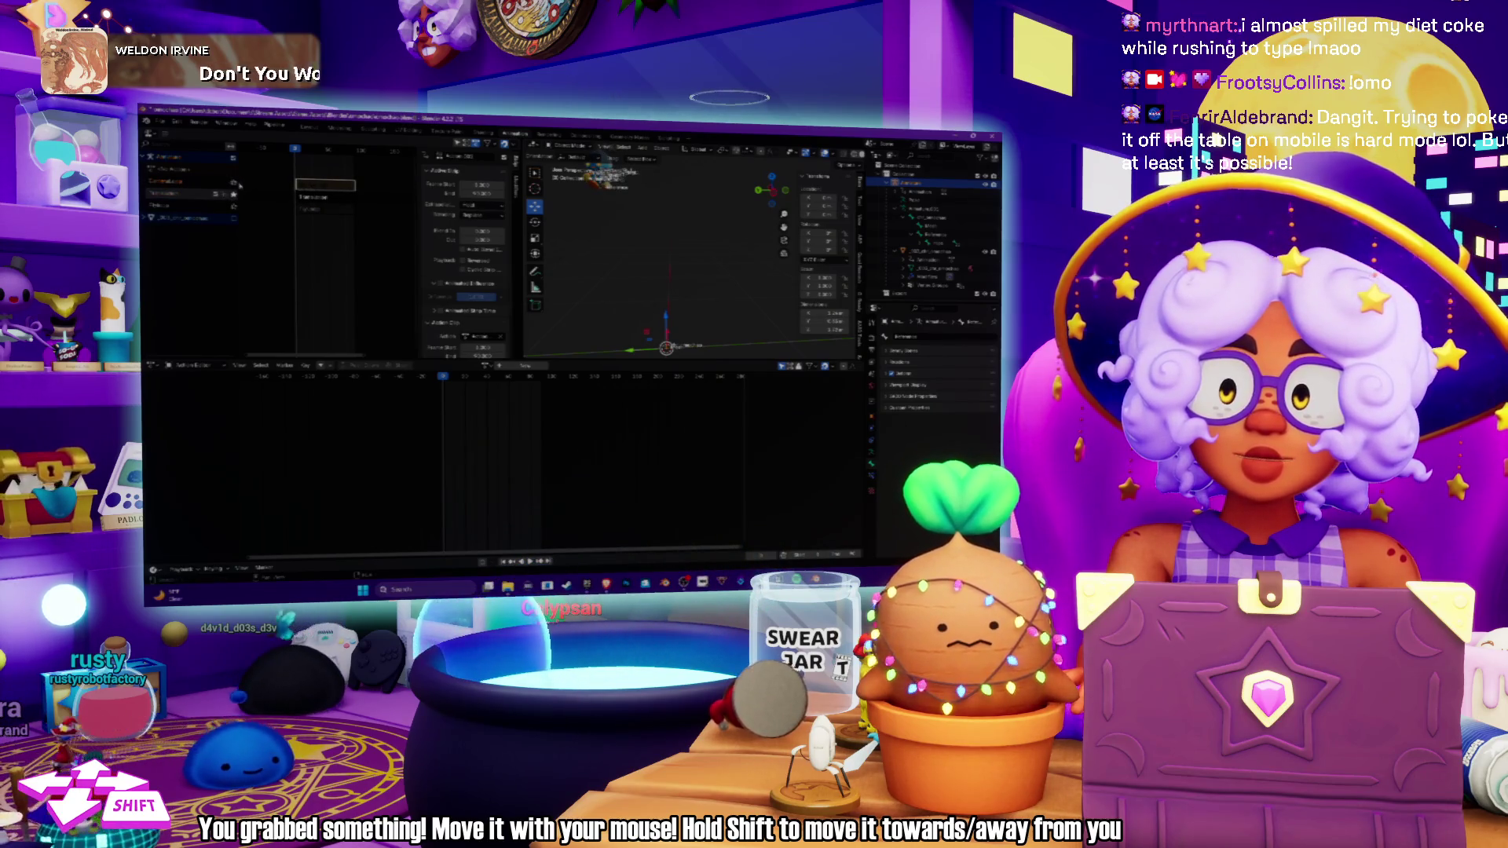
key(alt+a)
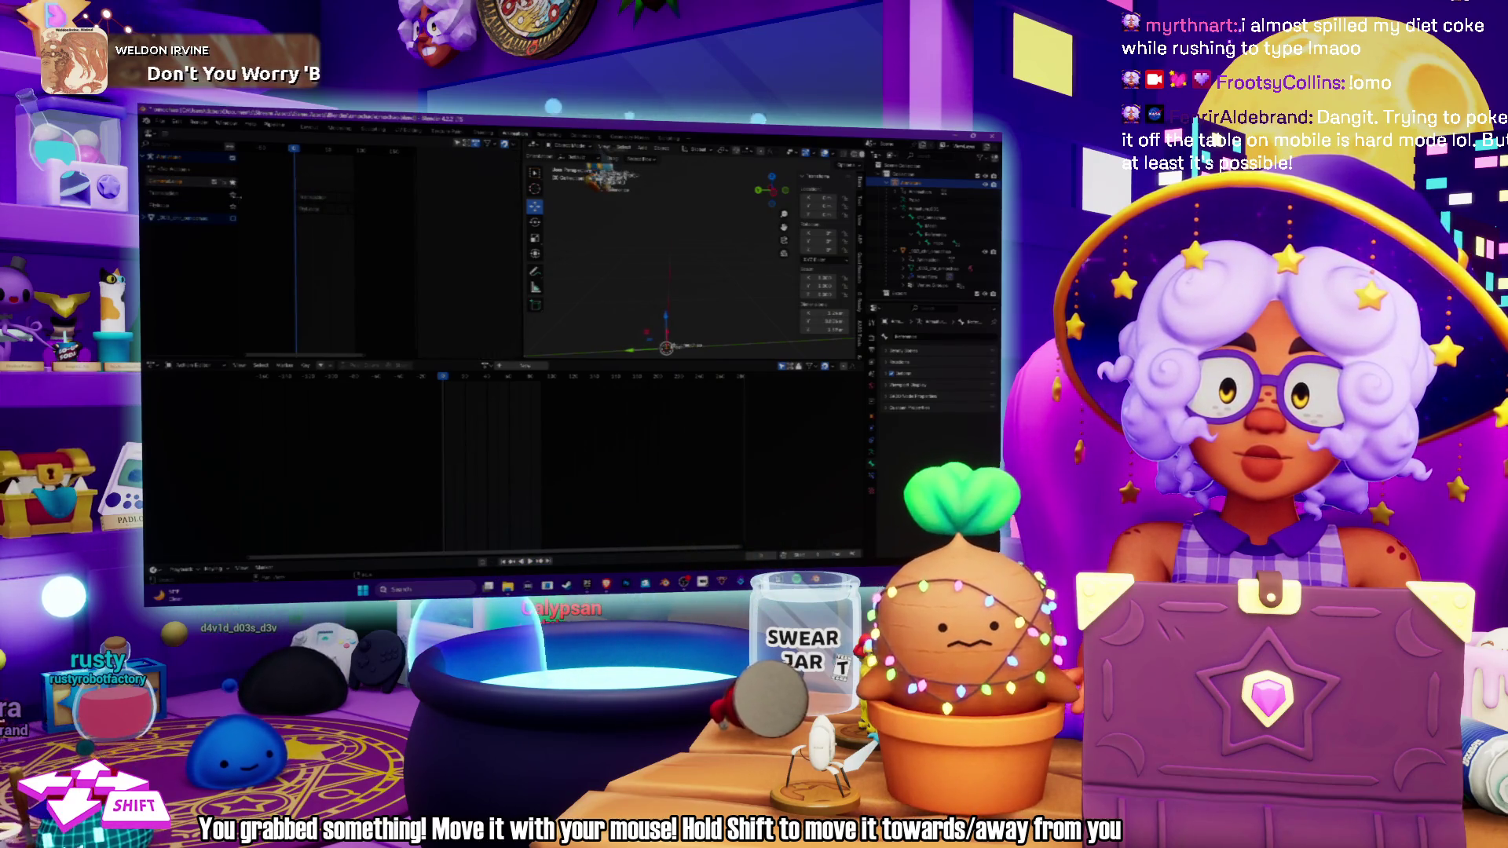
click(339, 199)
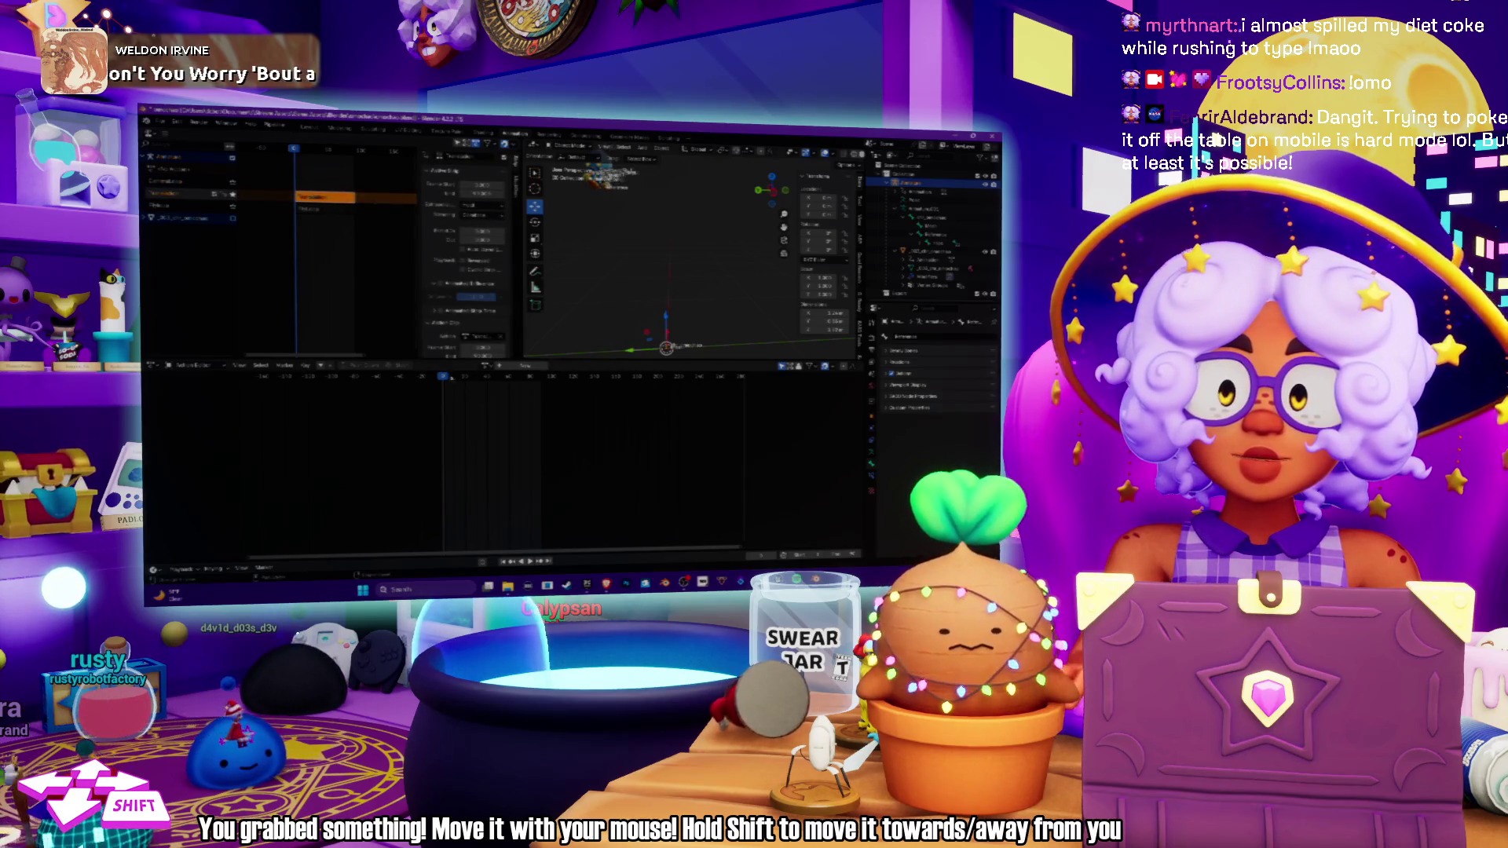
Scrub to another frame and switch the character's rig into Pose Mode.
drag(455, 381, 443, 384)
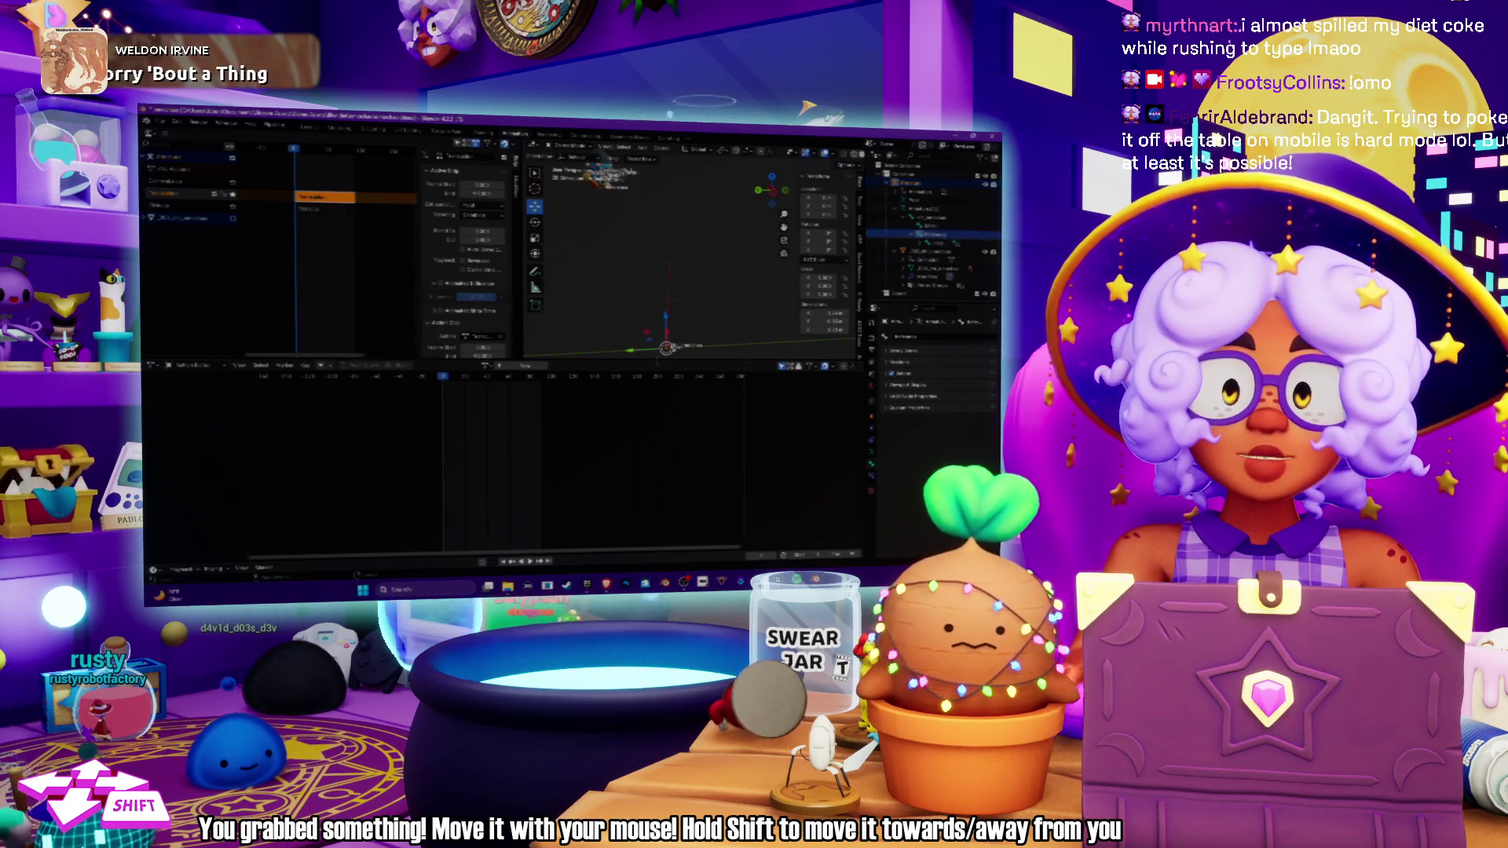
click(567, 146)
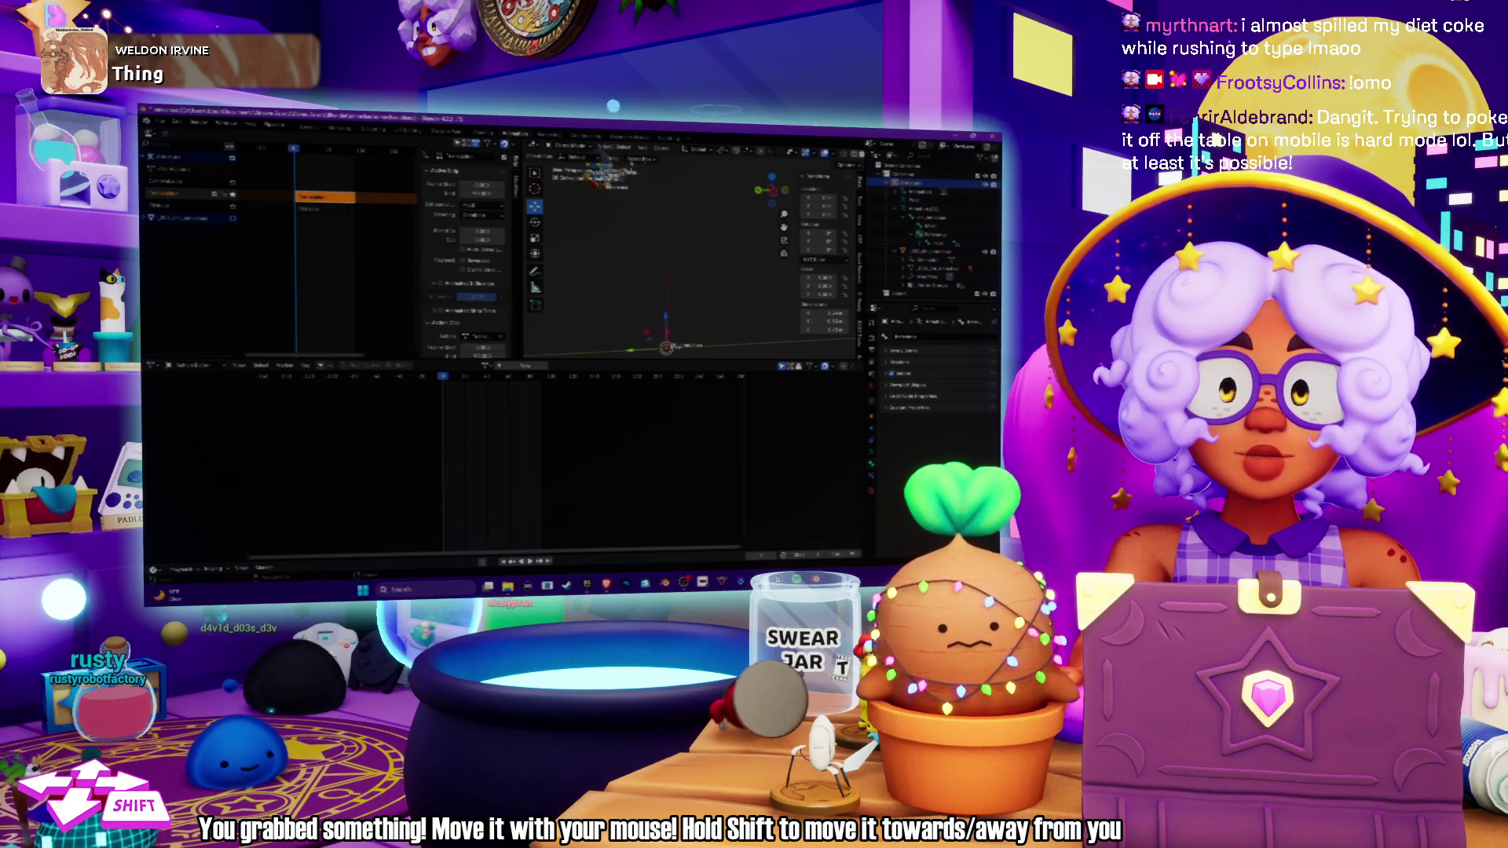
click(565, 179)
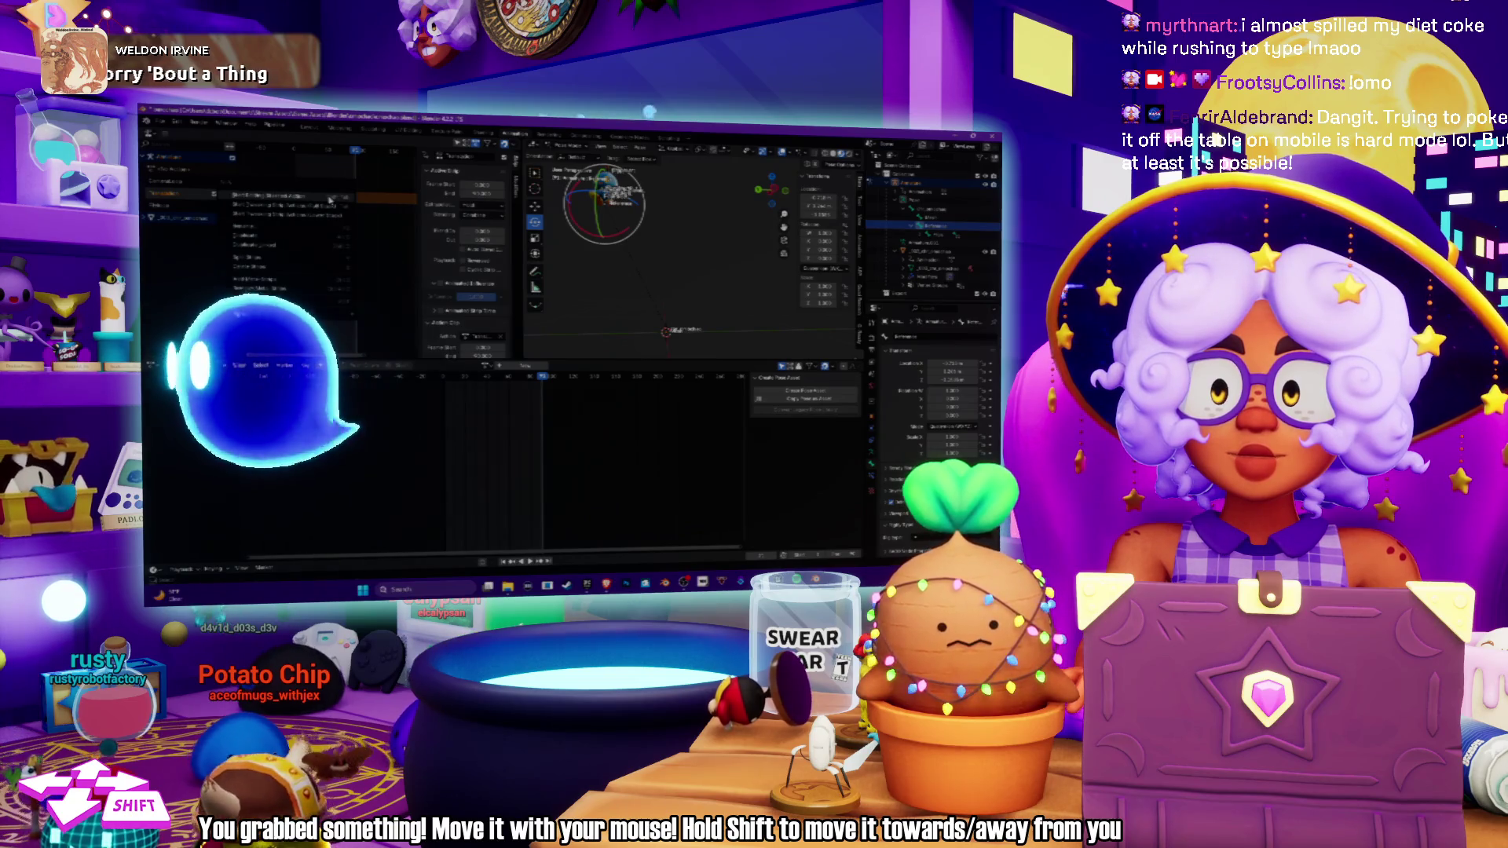
Tweak the stashed action, jump to its first keyframe, and frame the character in view.
click(329, 198)
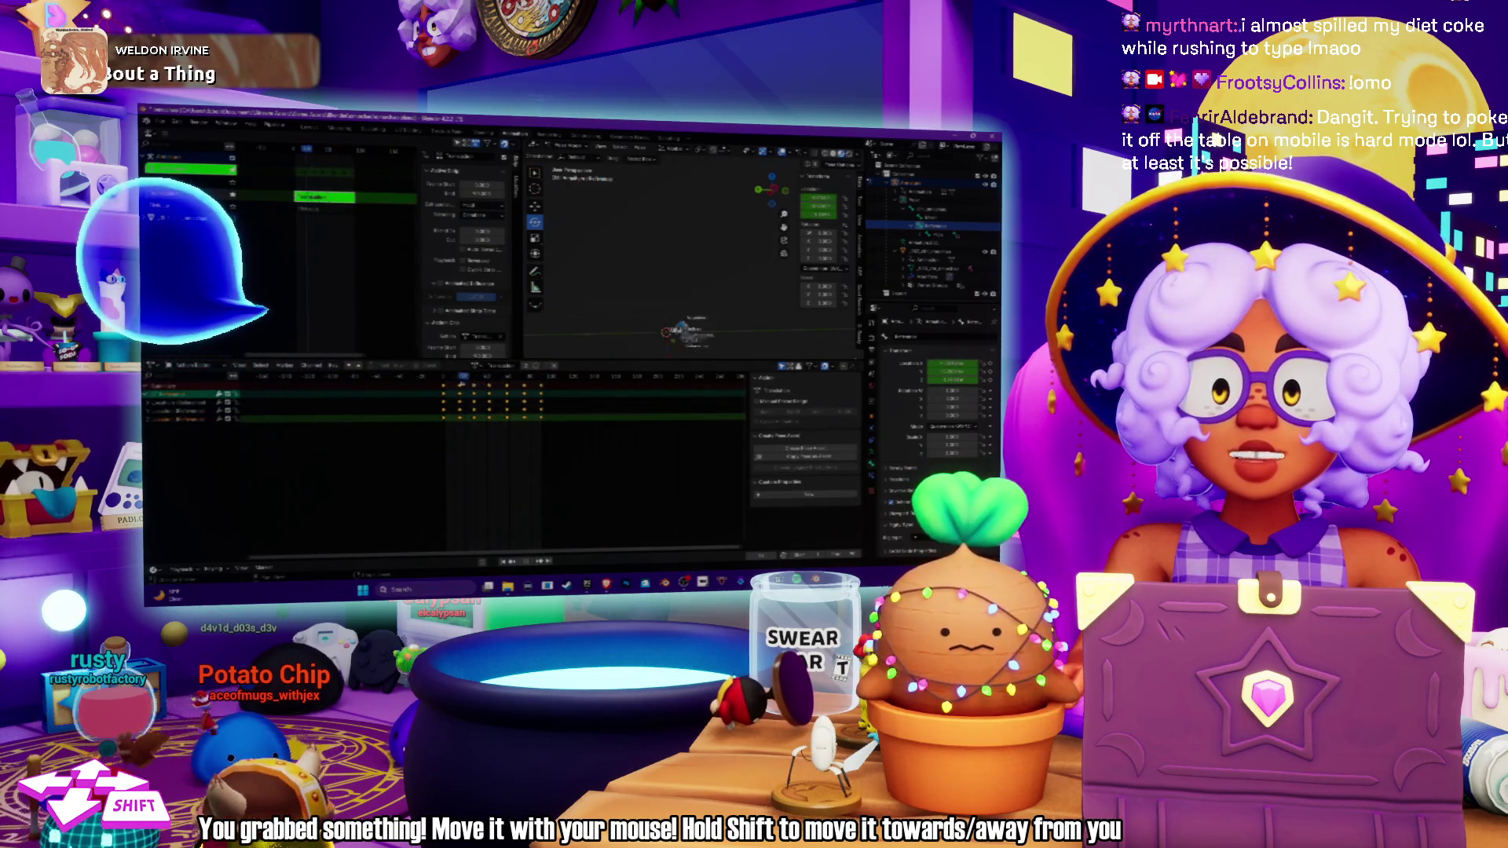
click(440, 380)
key(KP_Decimal)
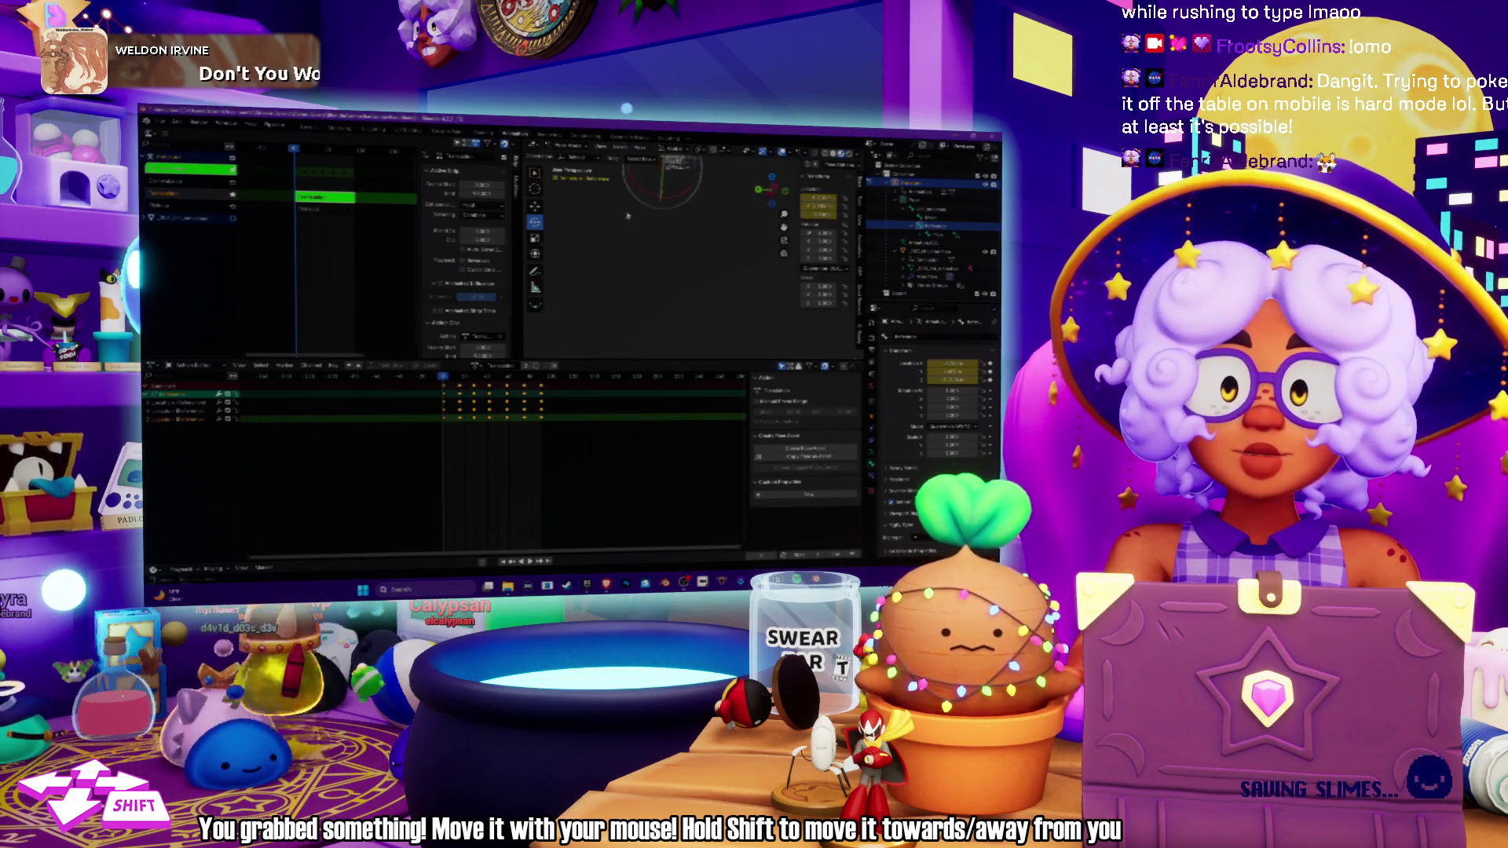
Insert a single keyframe on one Location value, then deselect the character and strips.
right_click(817, 206)
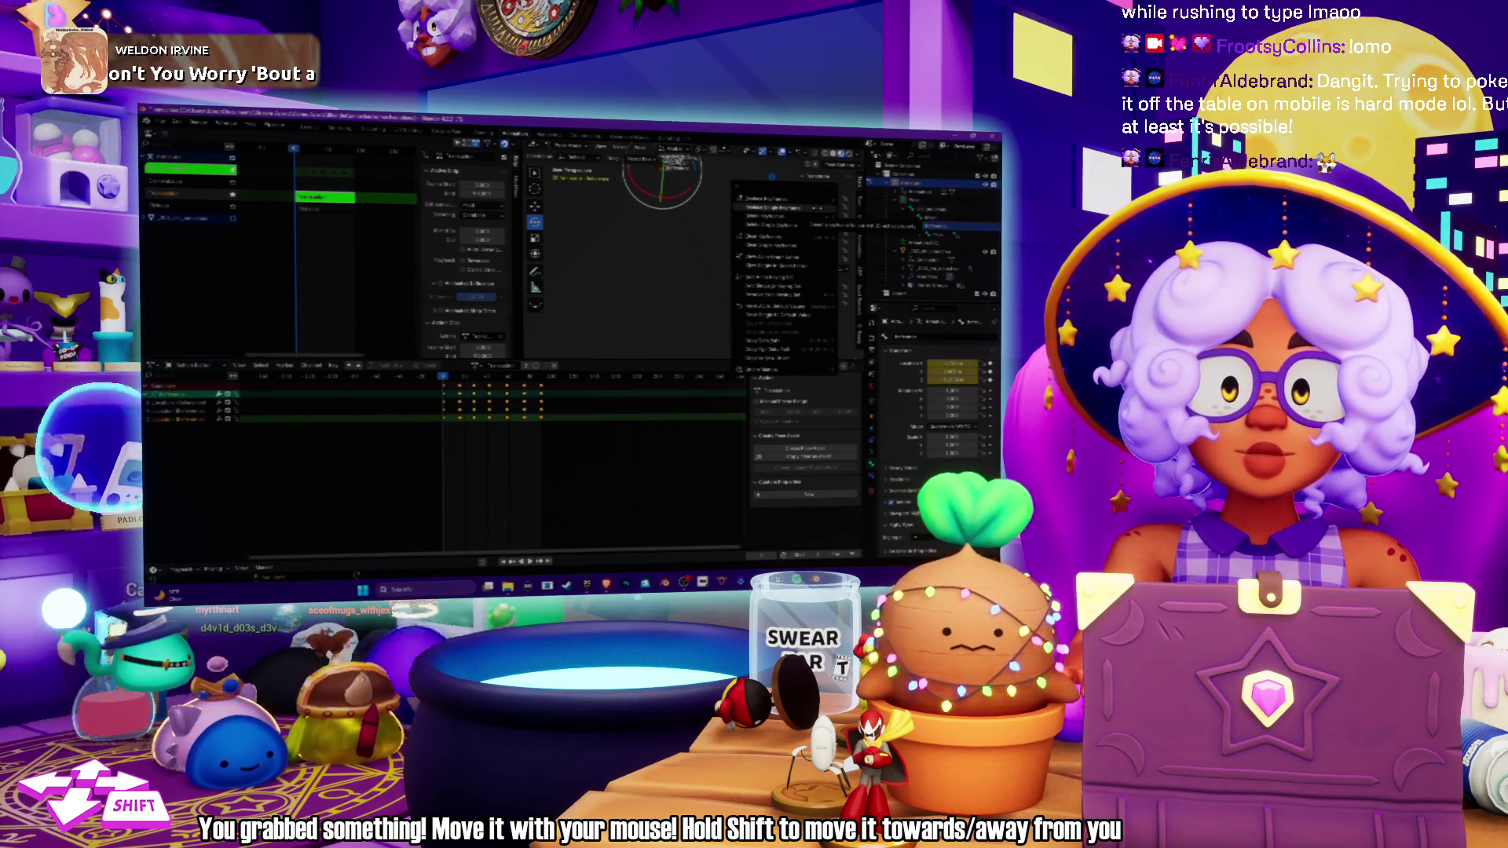
click(817, 207)
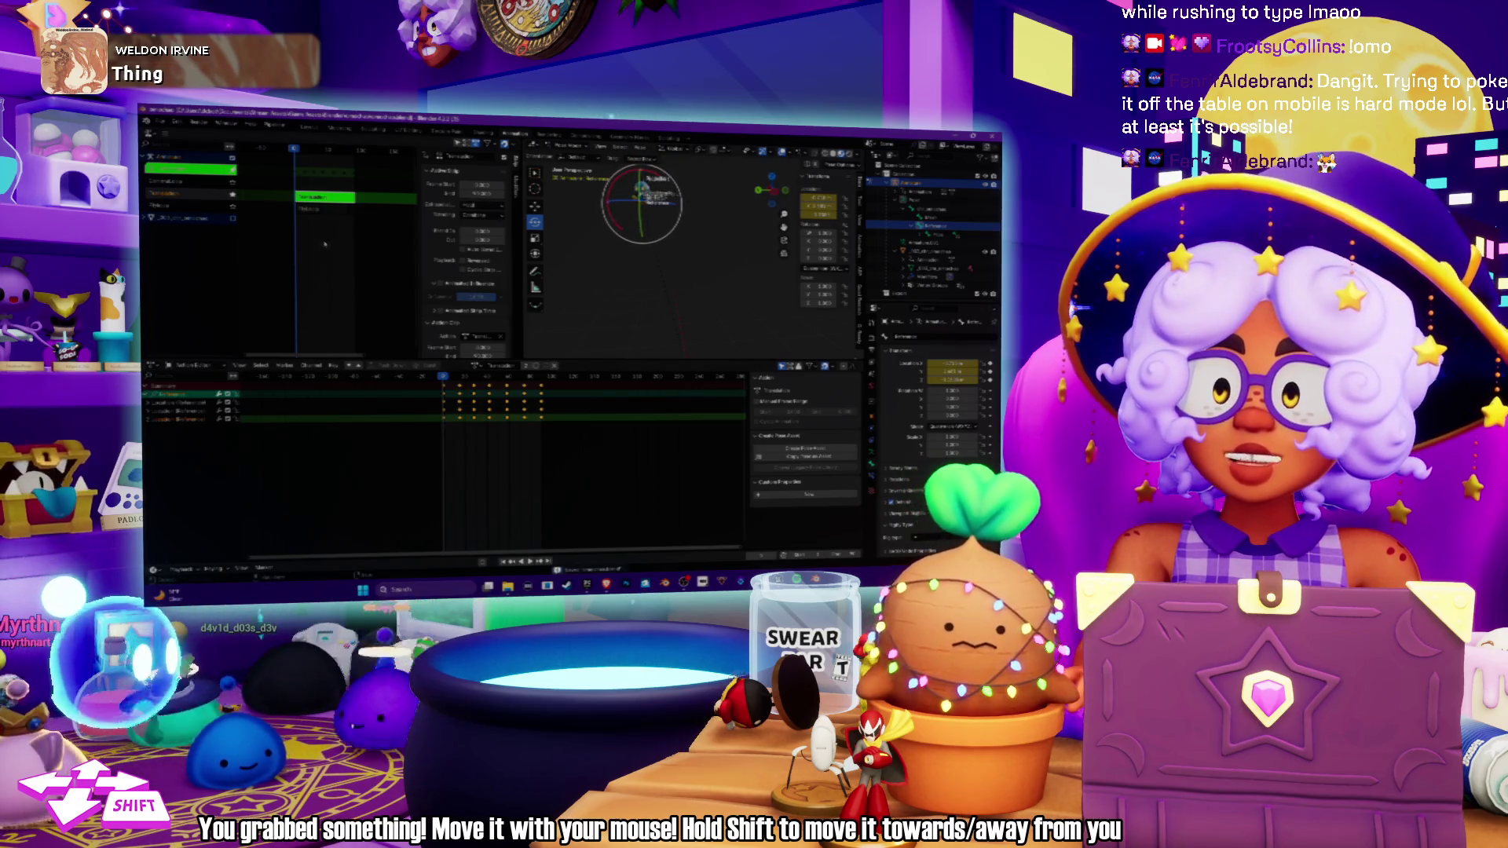
click(604, 299)
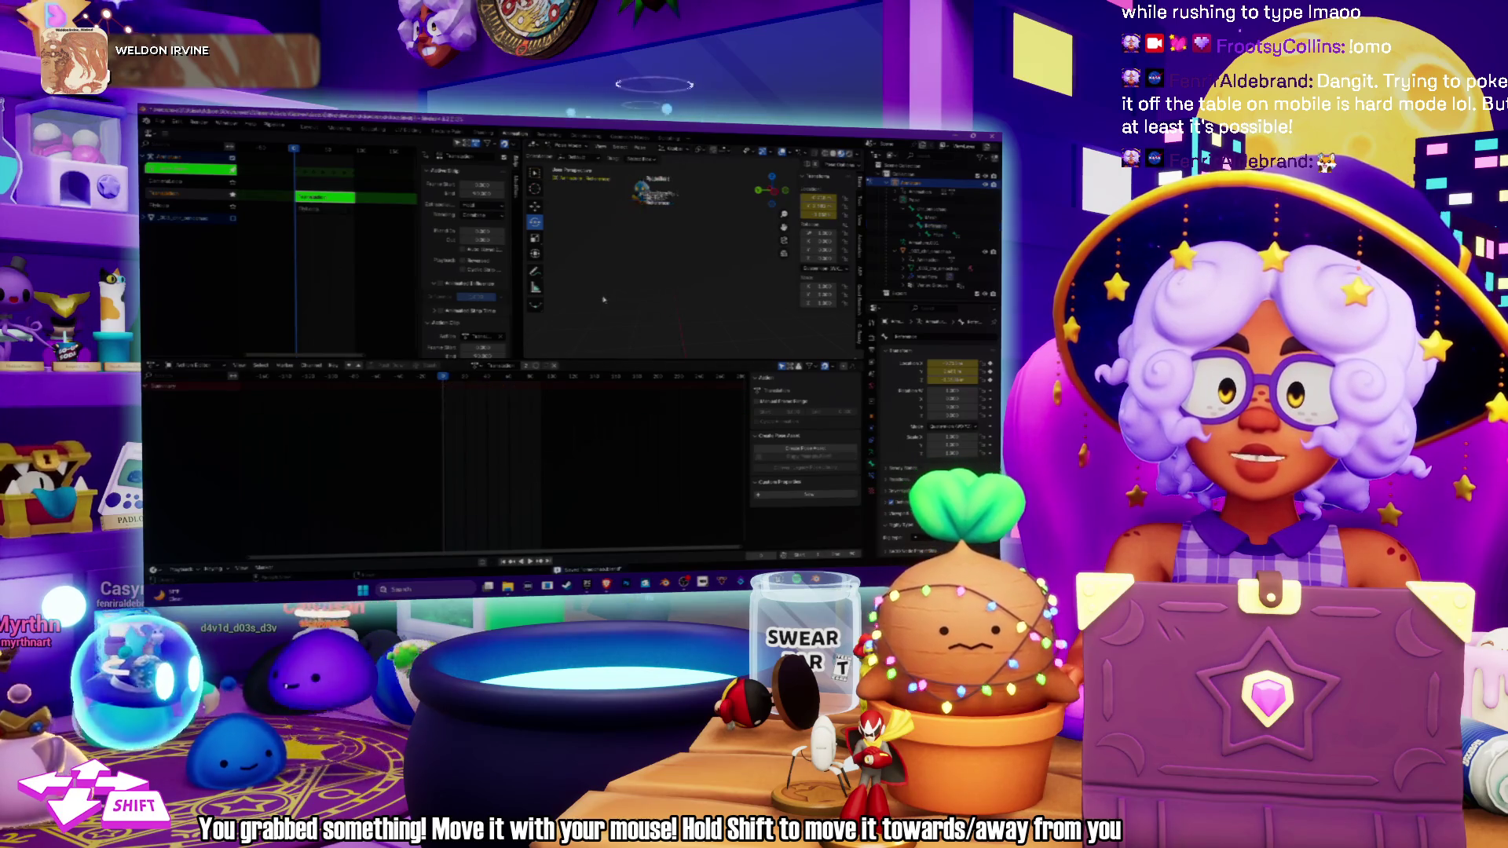
click(317, 214)
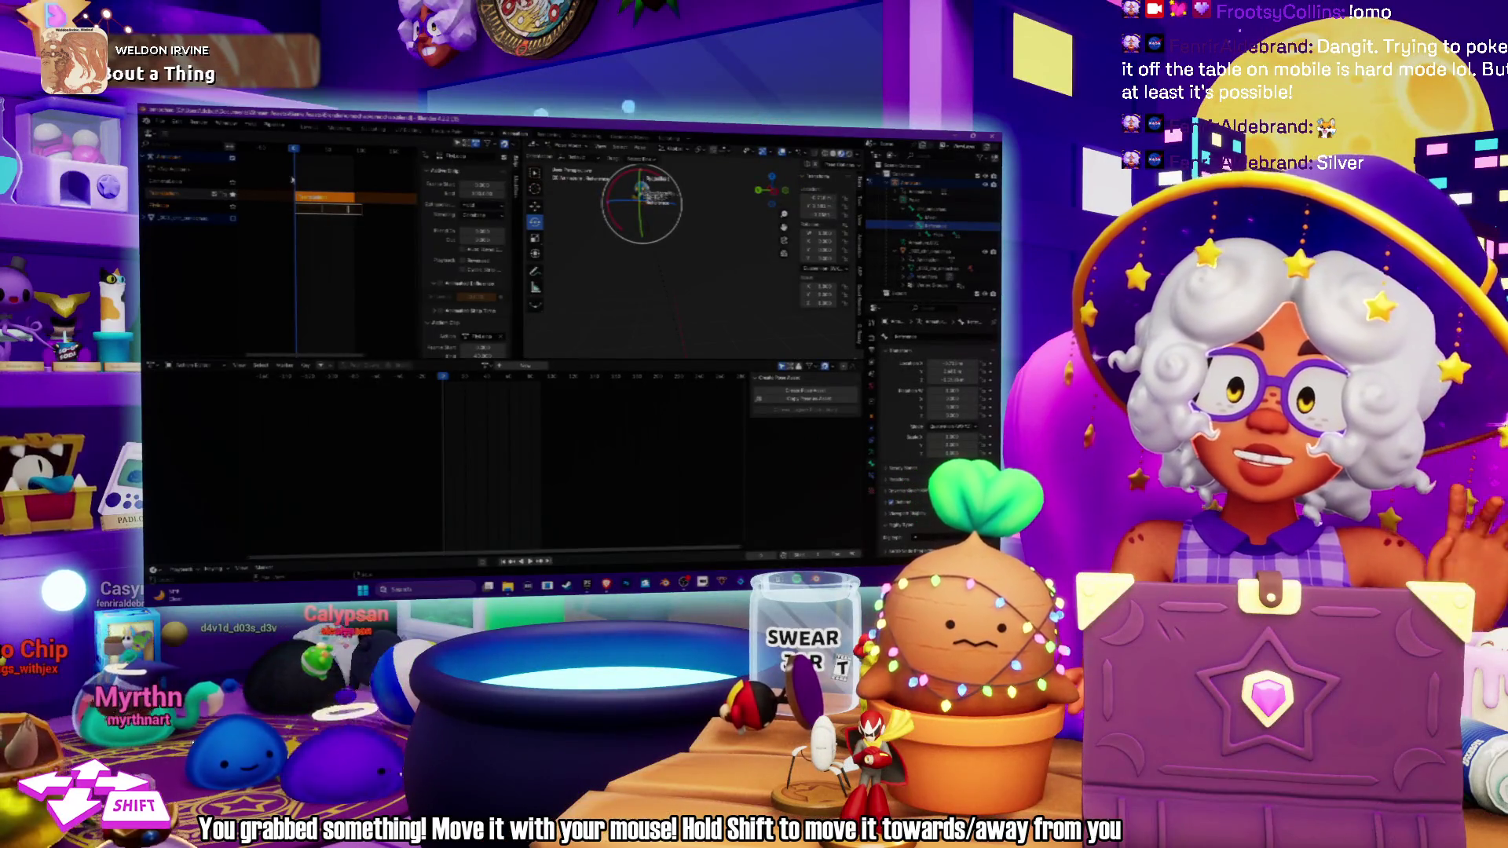
Select the action strips and apply a strip command that shifts them earlier.
click(311, 211)
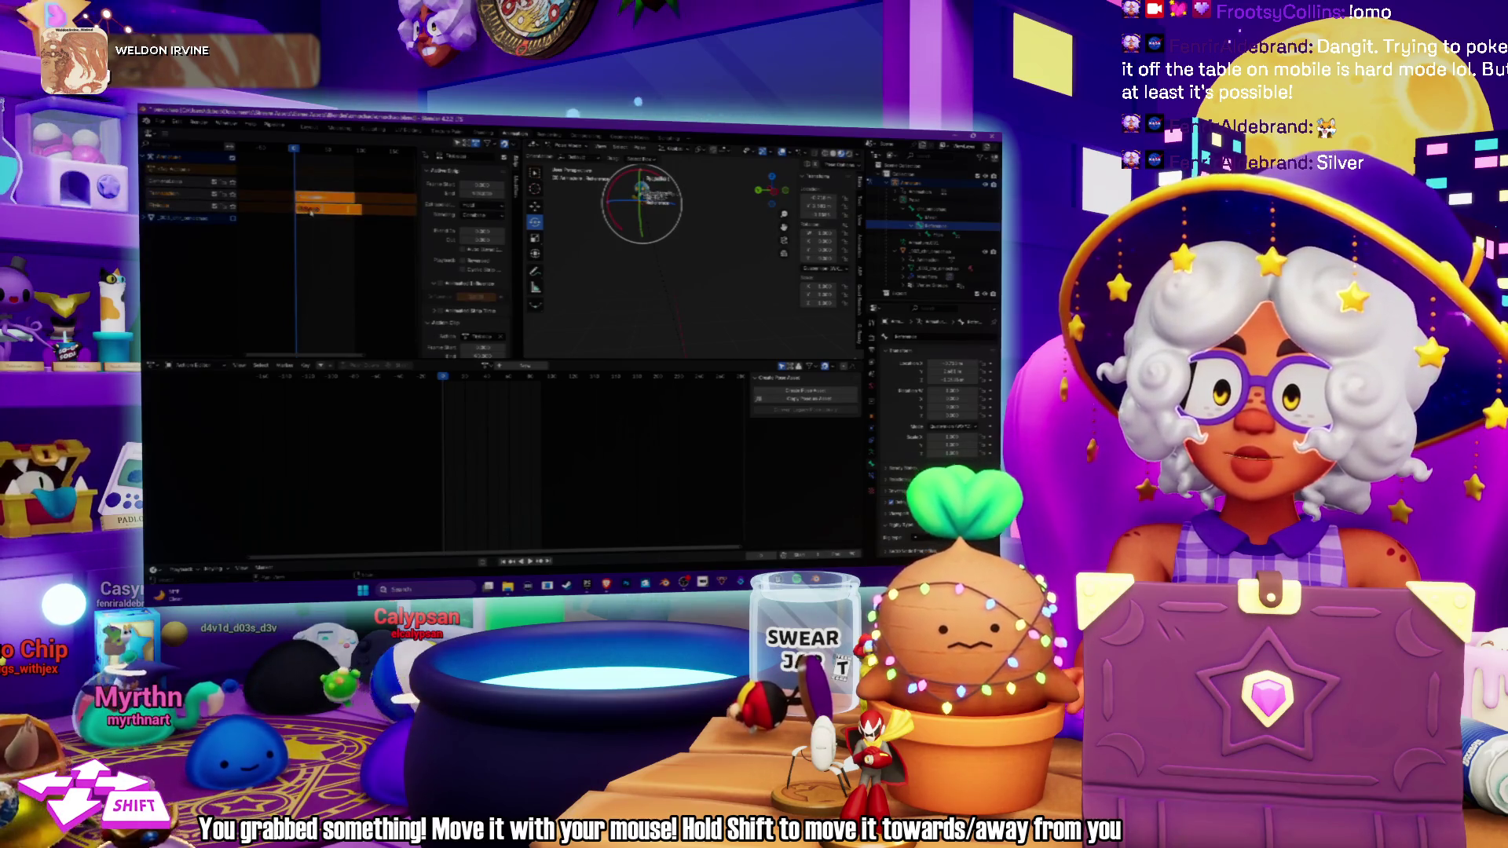
right_click(311, 211)
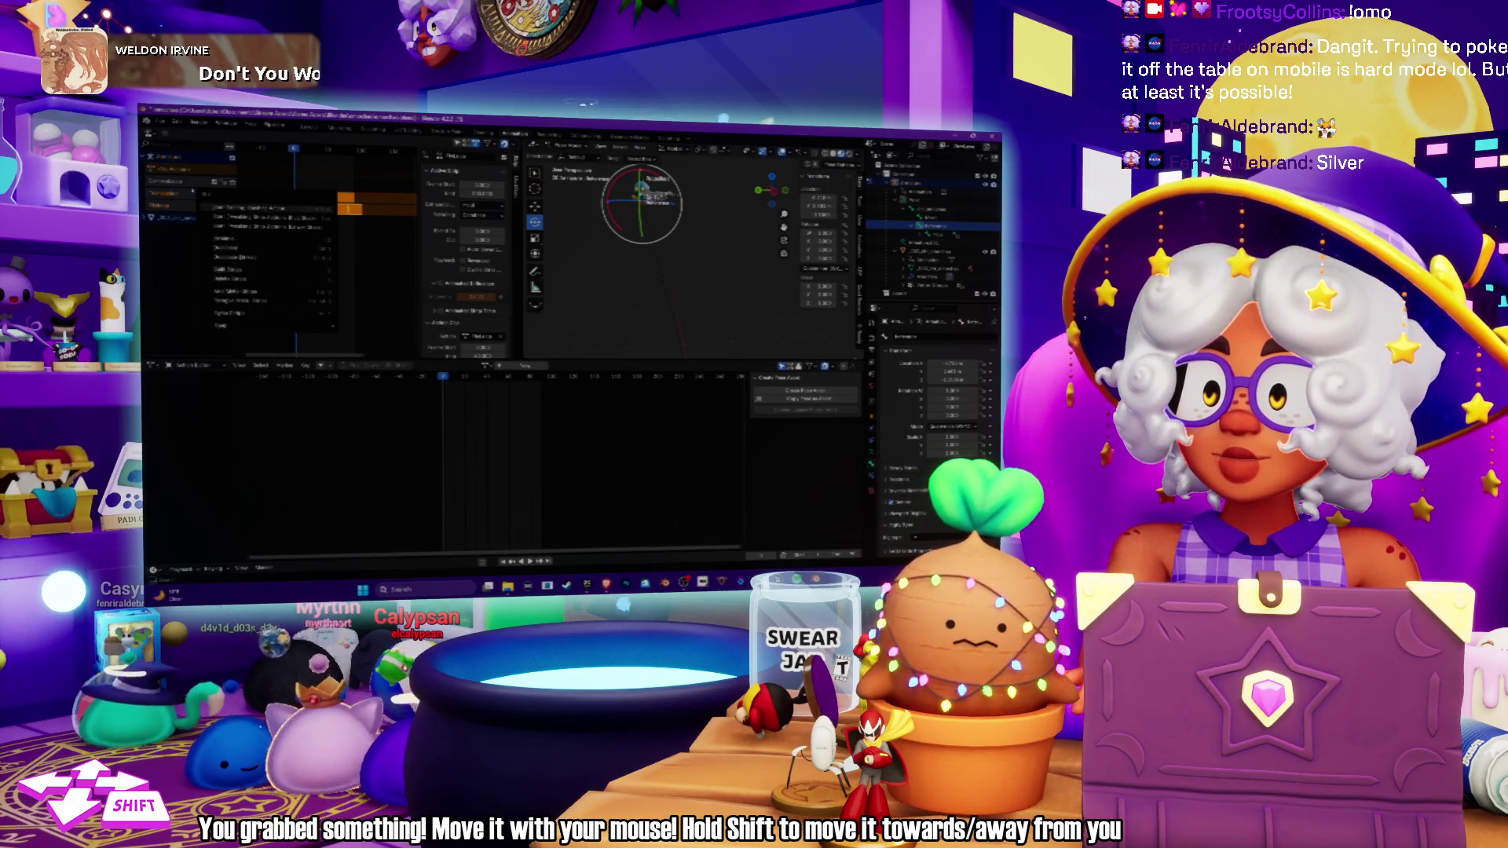
click(235, 207)
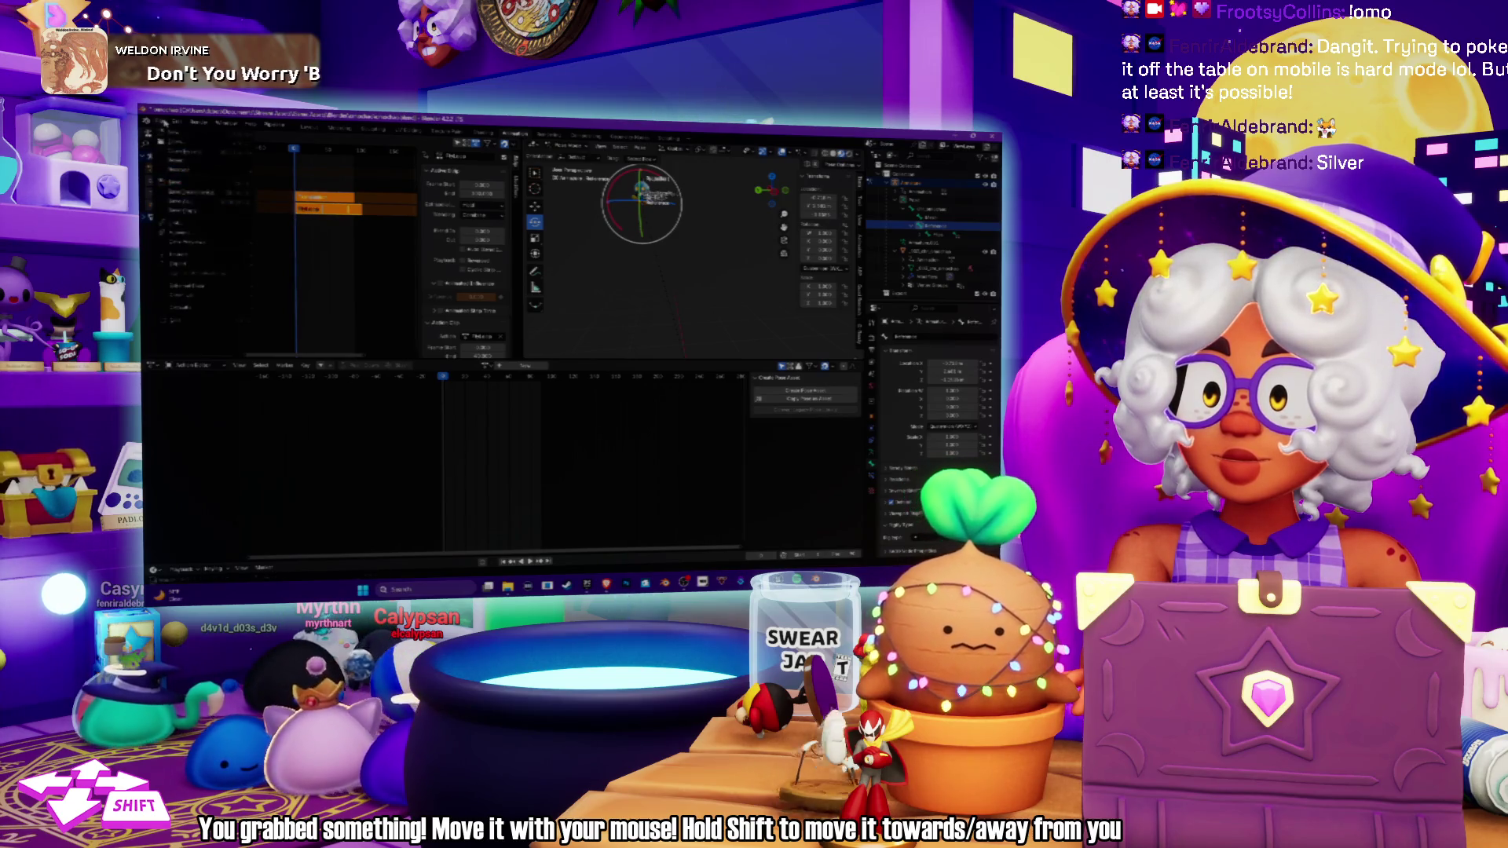
Bake the strips into a new action, Push Down the action, and select the top strip.
right_click(215, 196)
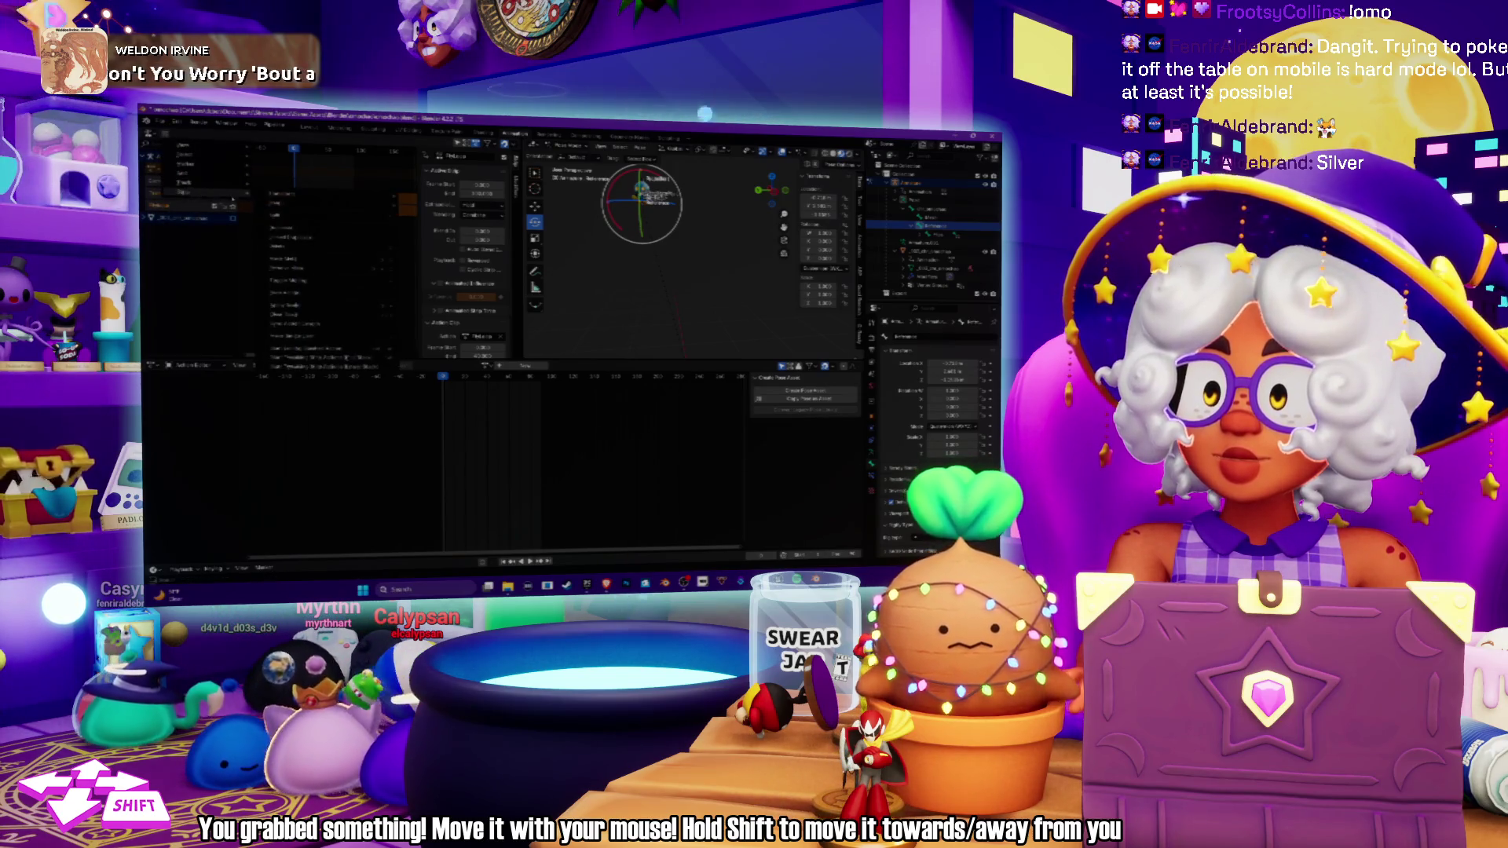
click(297, 292)
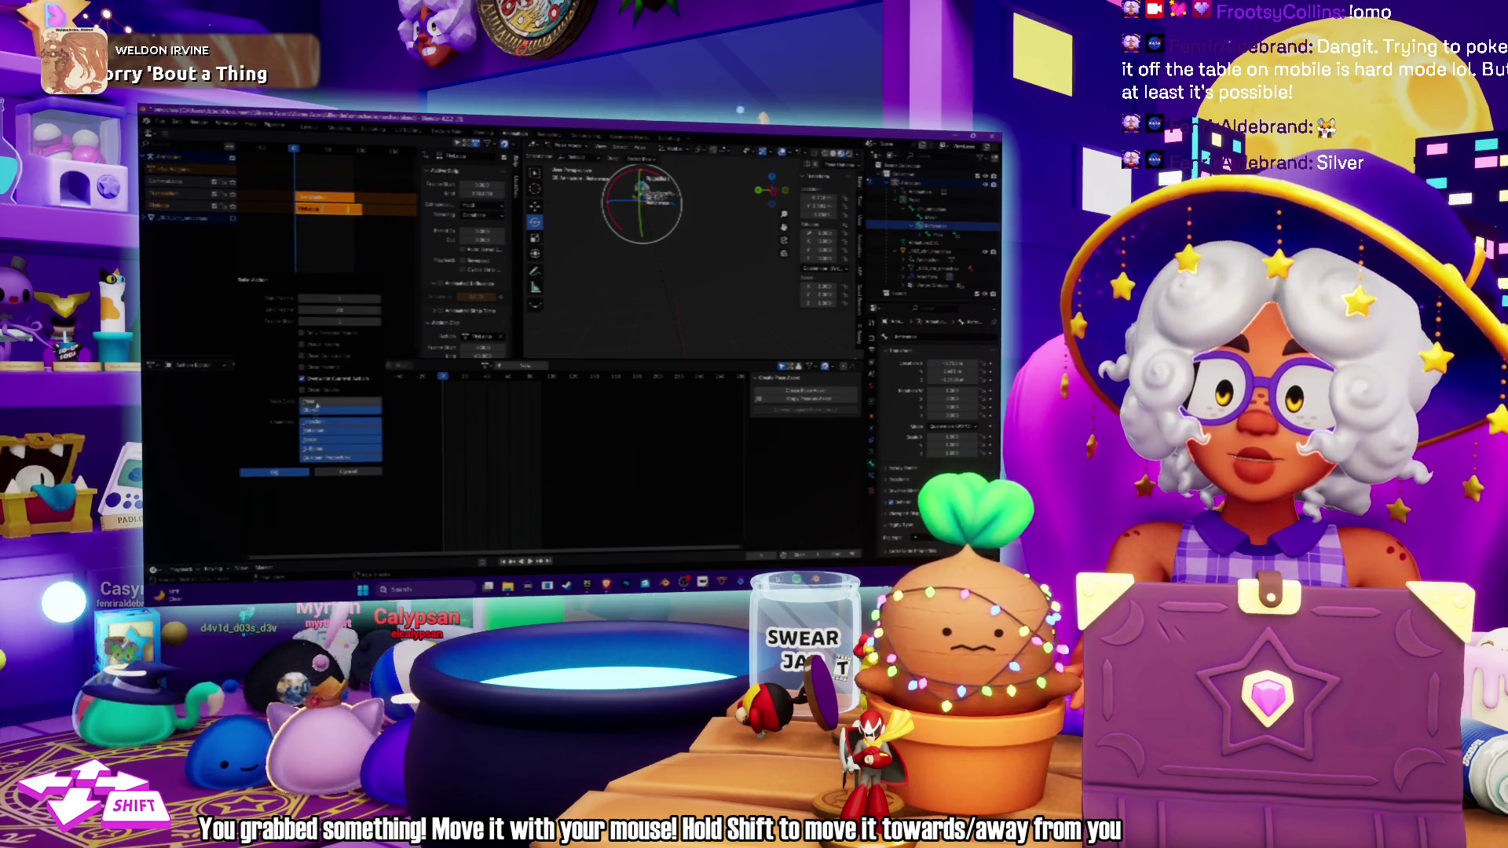
click(284, 473)
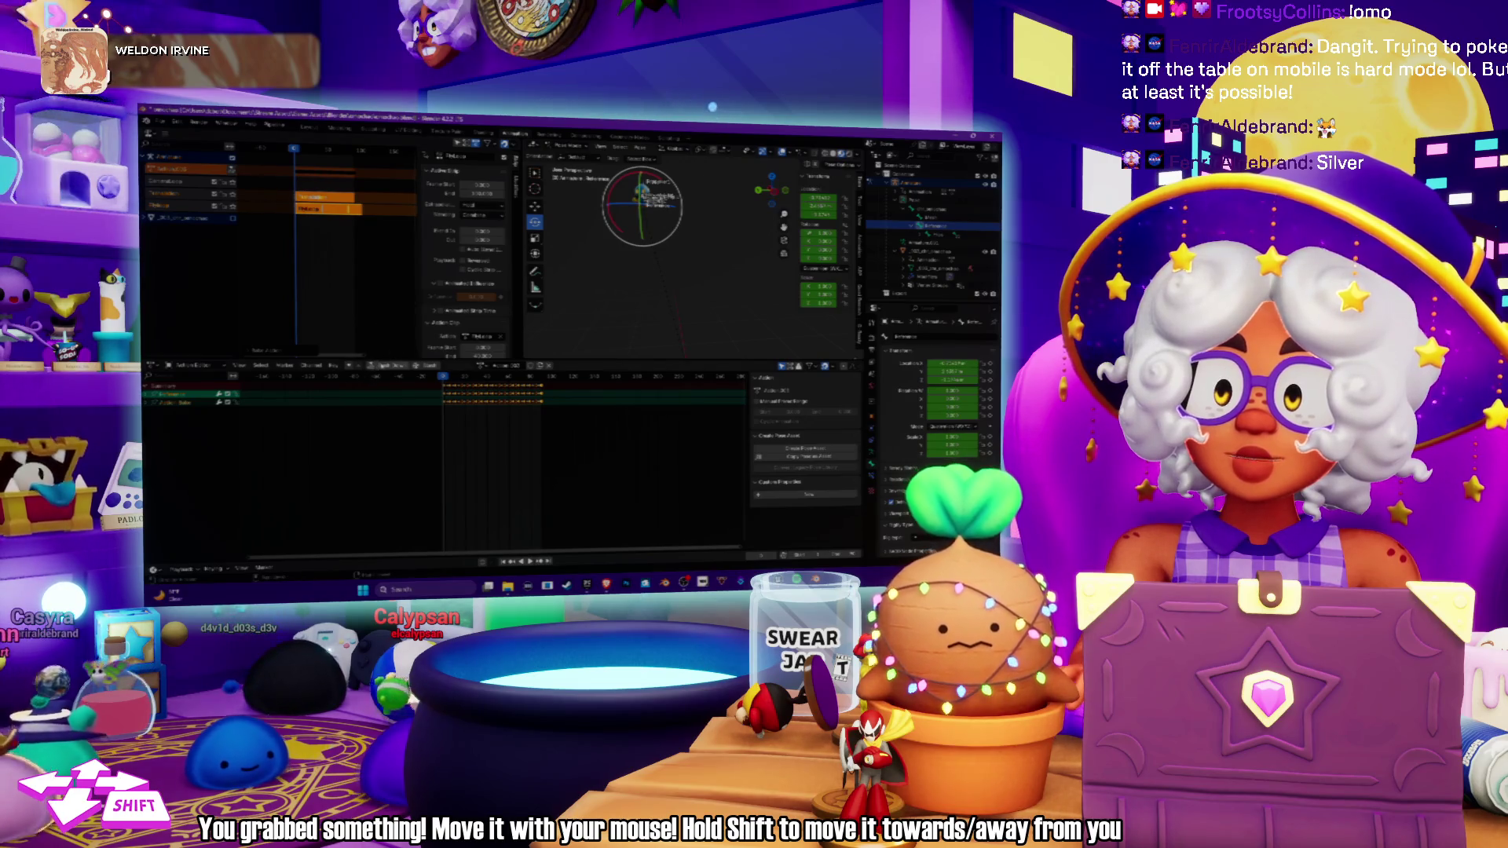
click(383, 365)
click(315, 187)
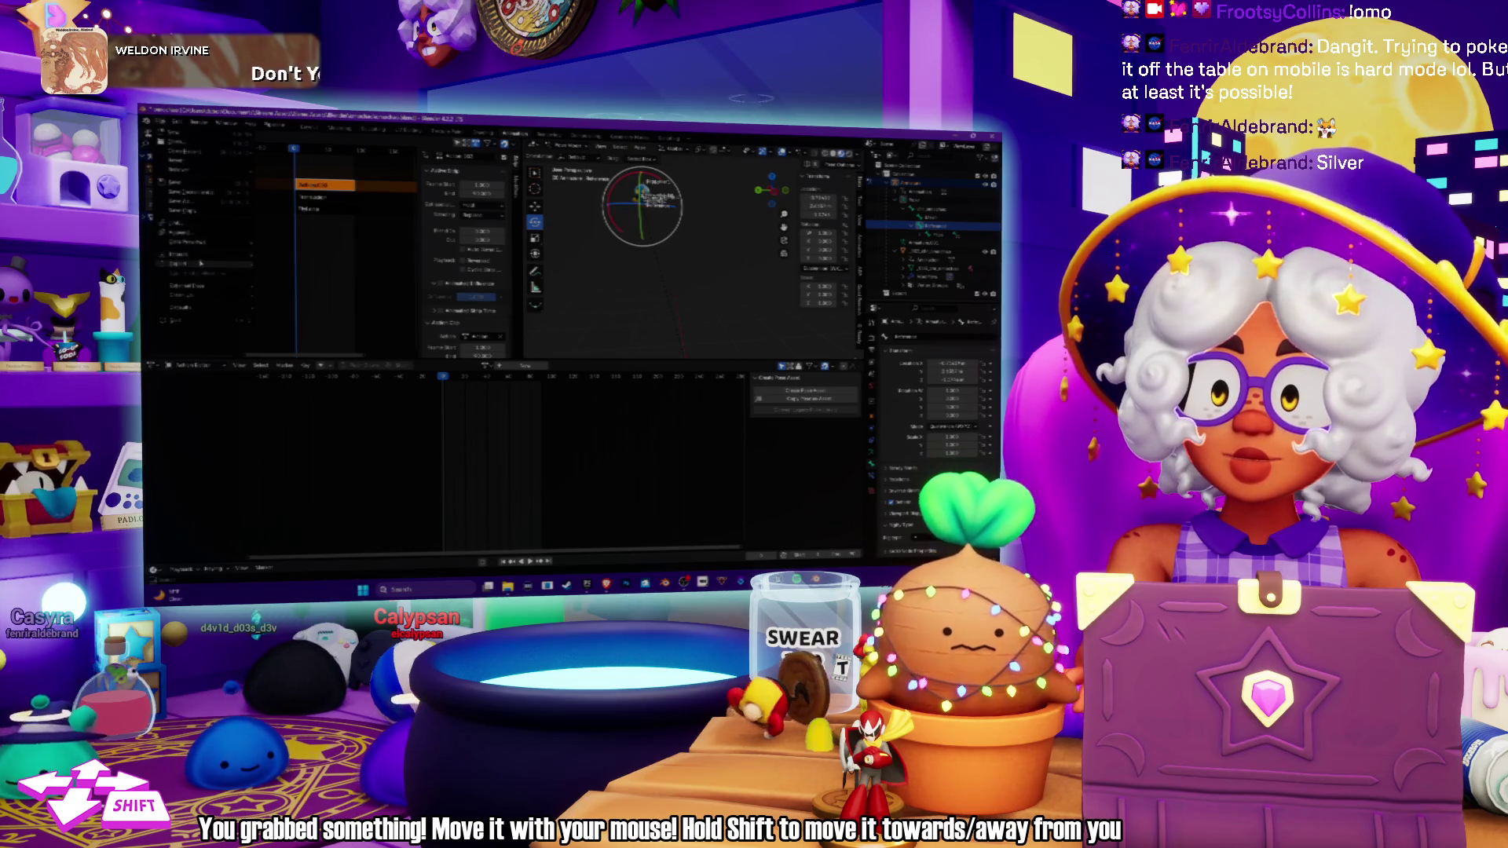
Select the animated object and export it as FBX, overwriting the existing file in the project folder.
click(571, 174)
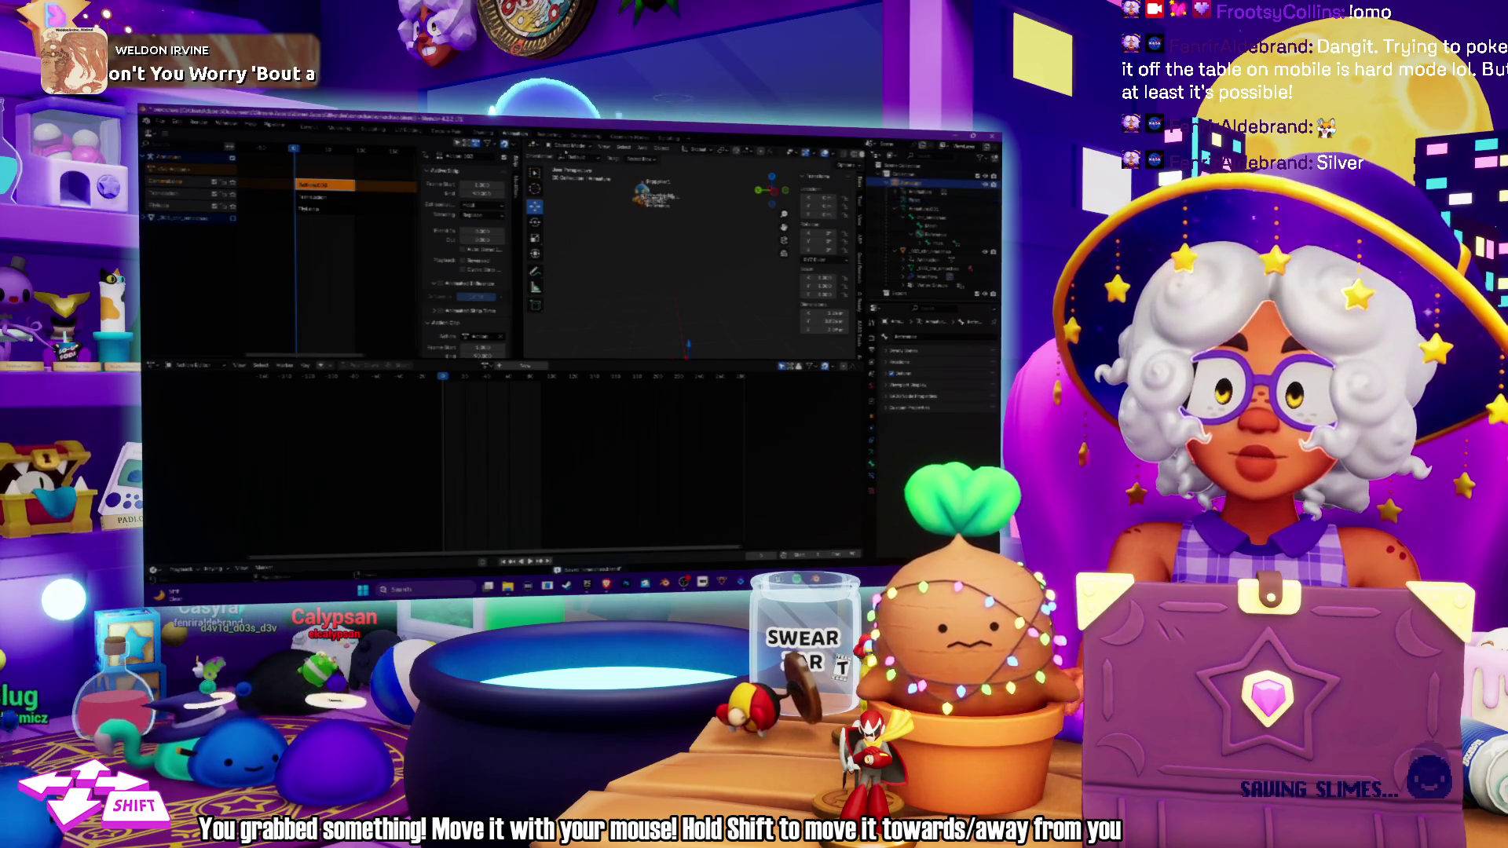
click(168, 138)
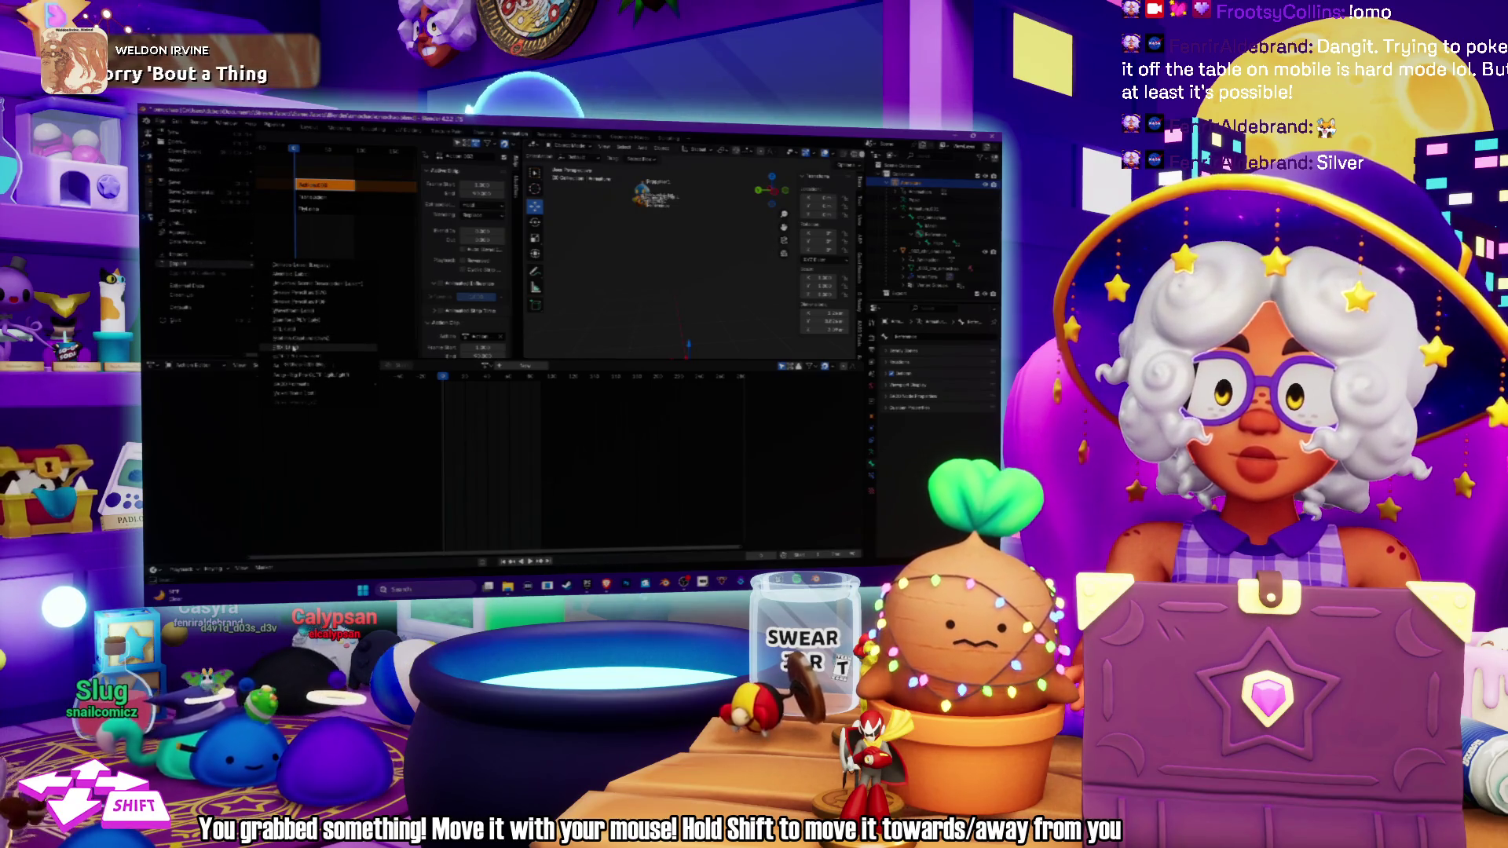
click(287, 347)
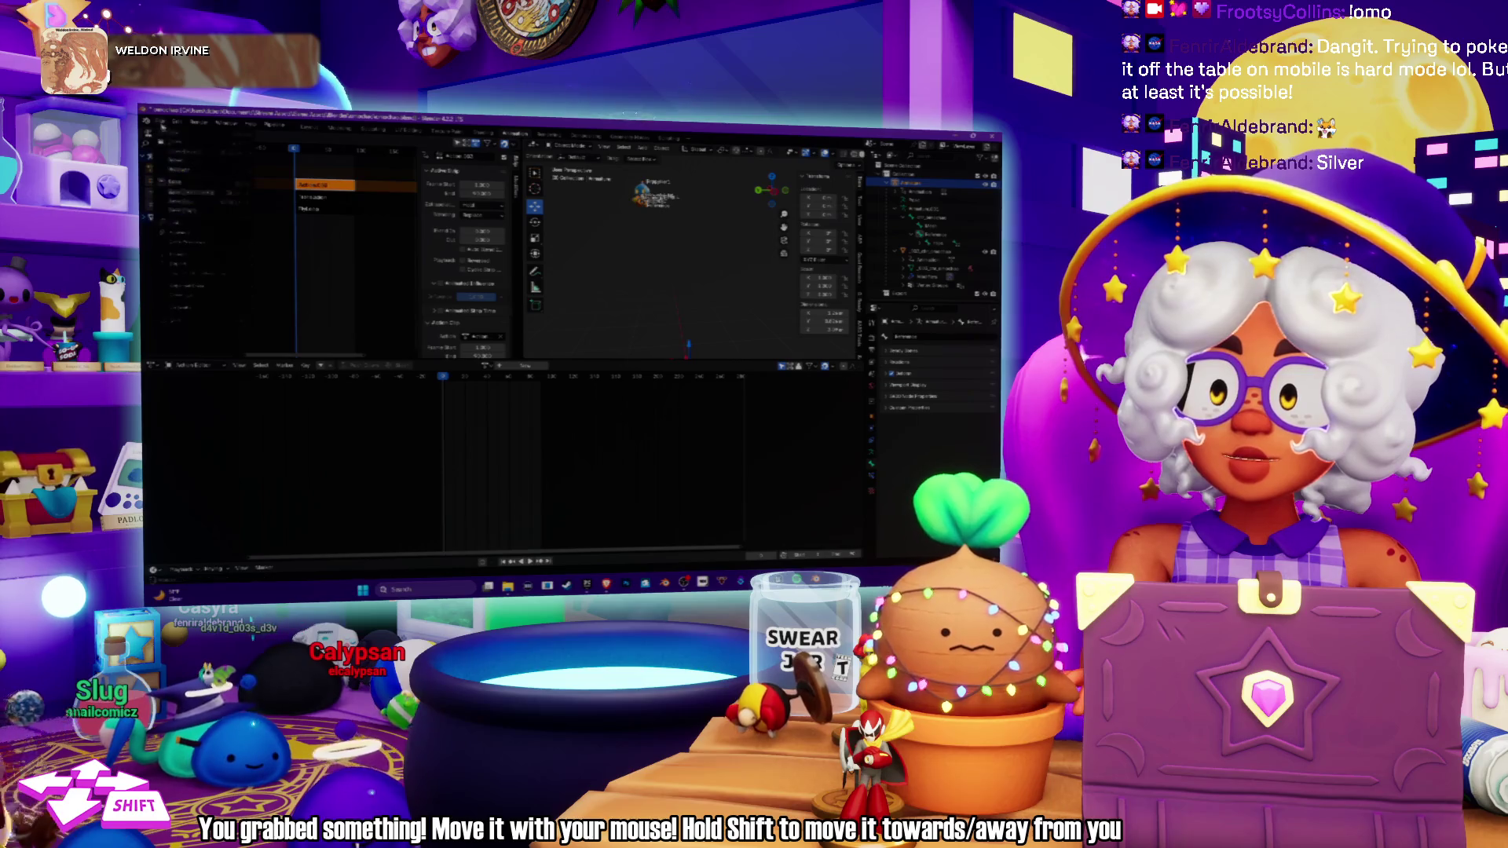
right_click(302, 356)
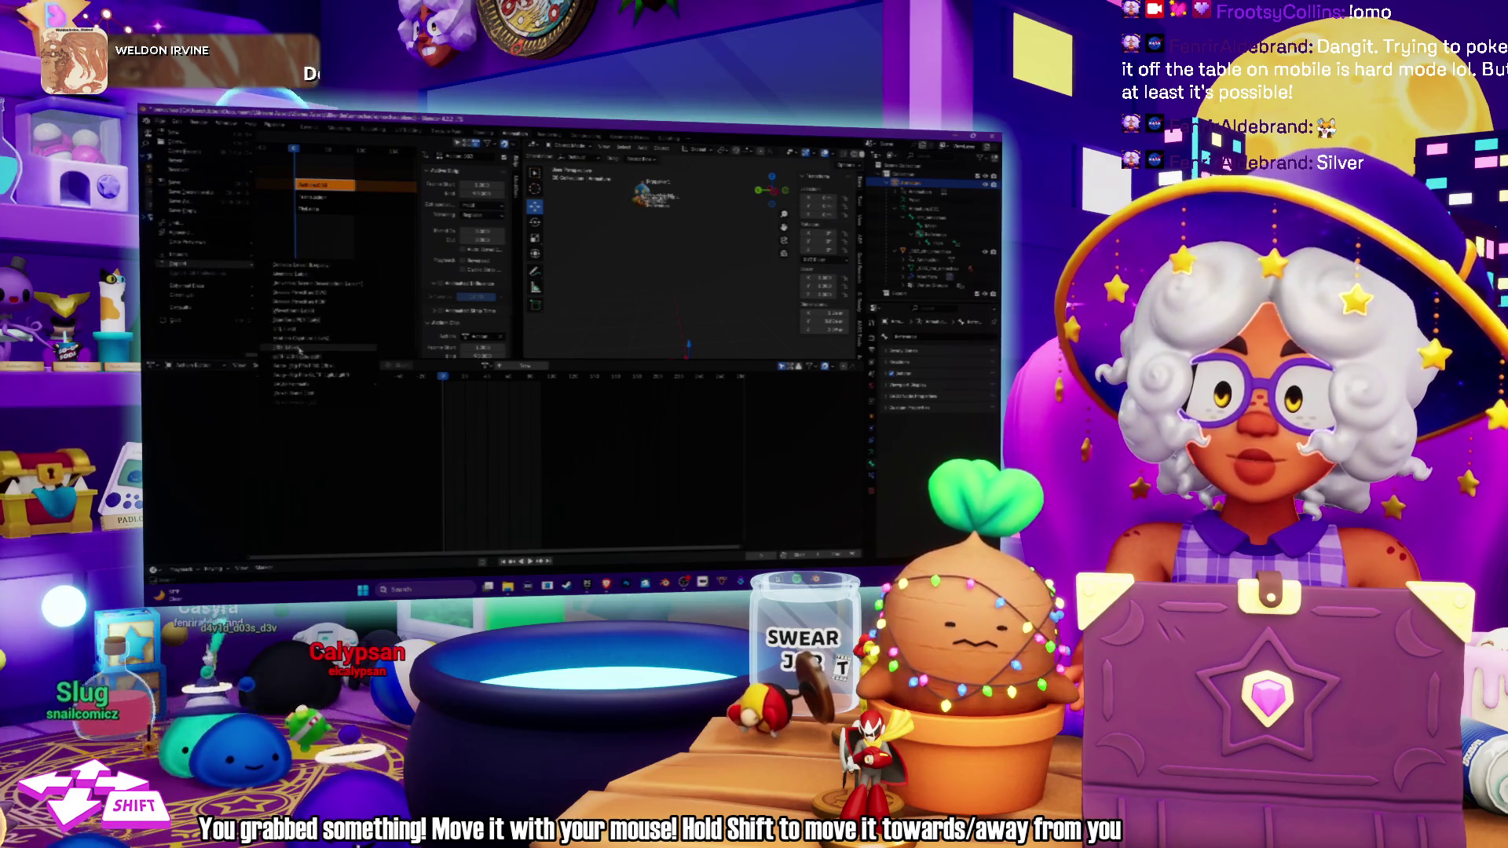
click(299, 350)
click(514, 269)
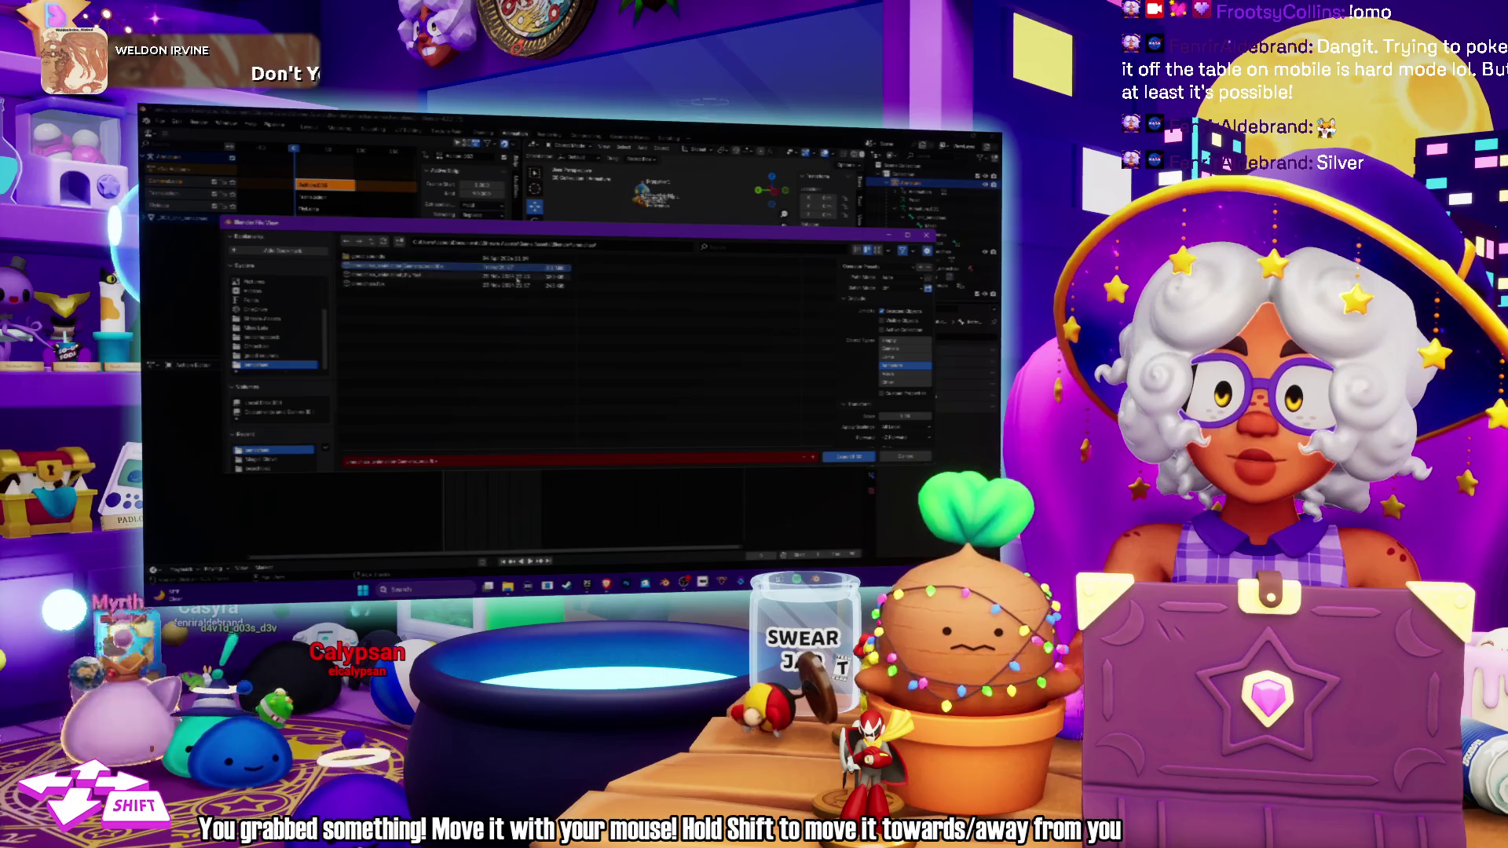
scroll(888, 353, down, 3)
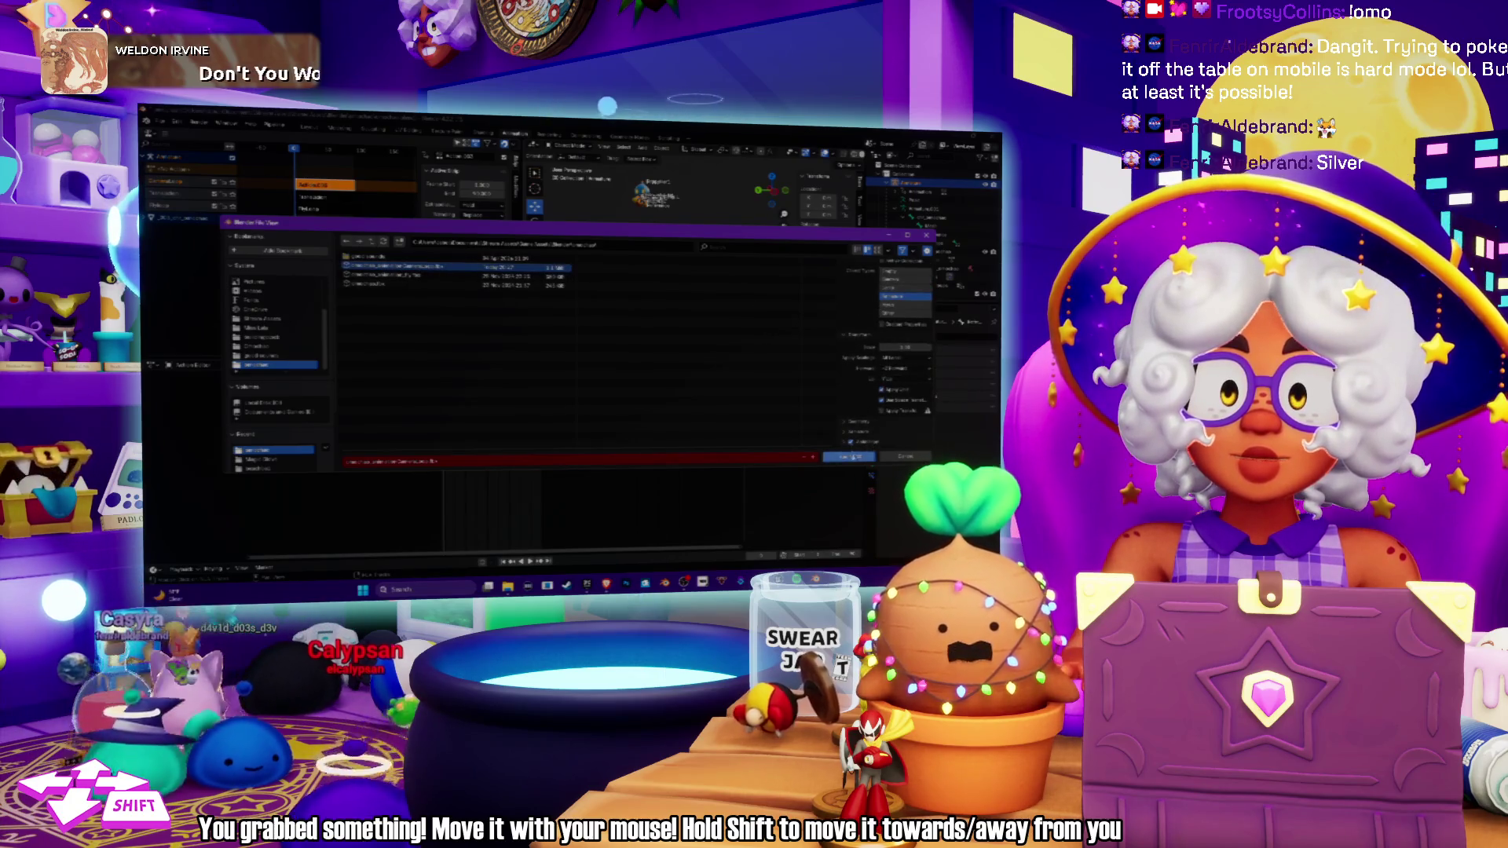
click(852, 458)
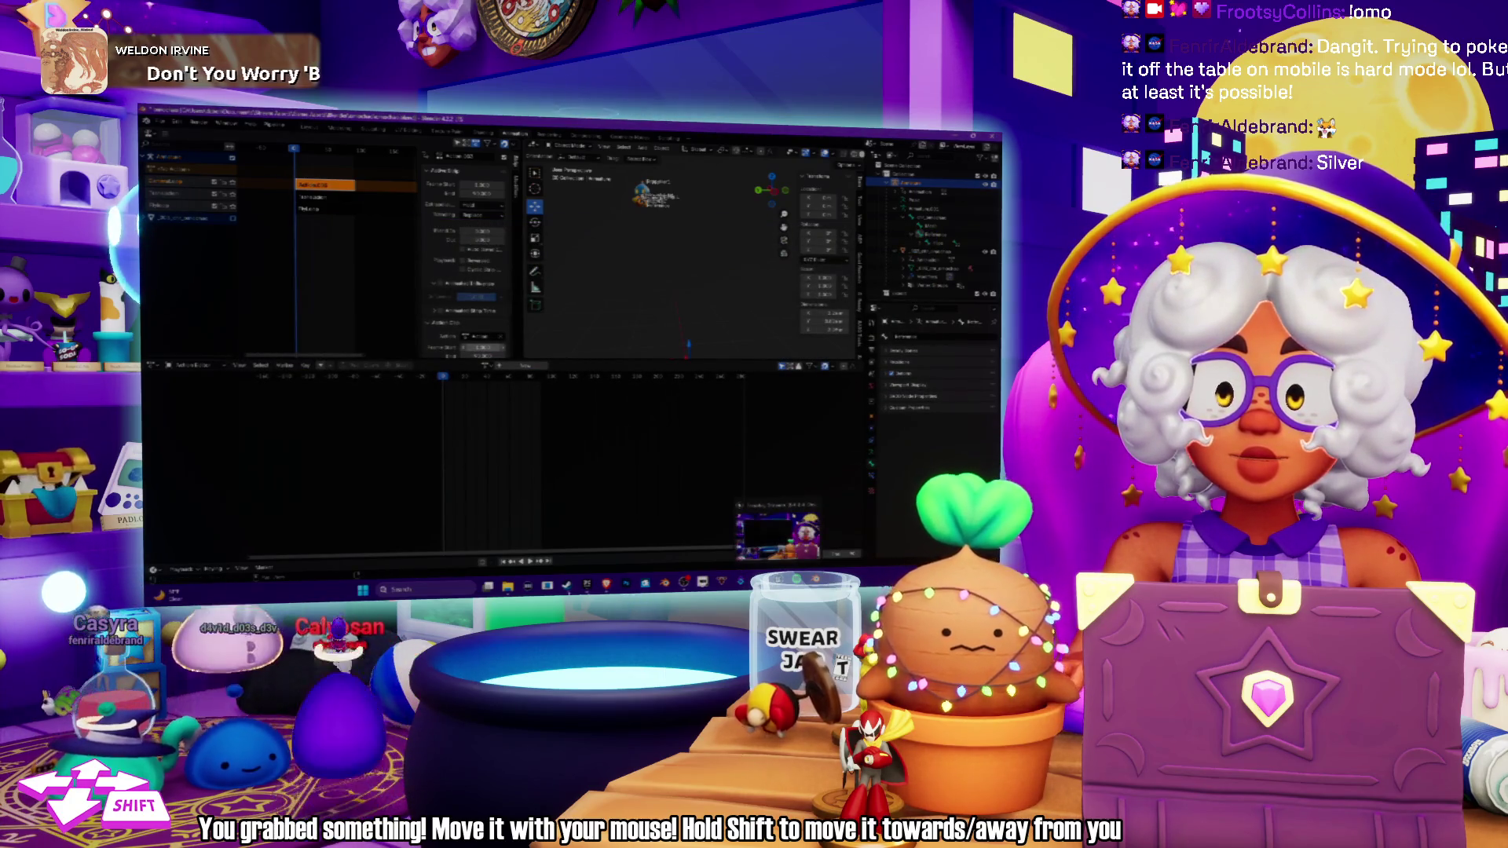
key(alt+Tab)
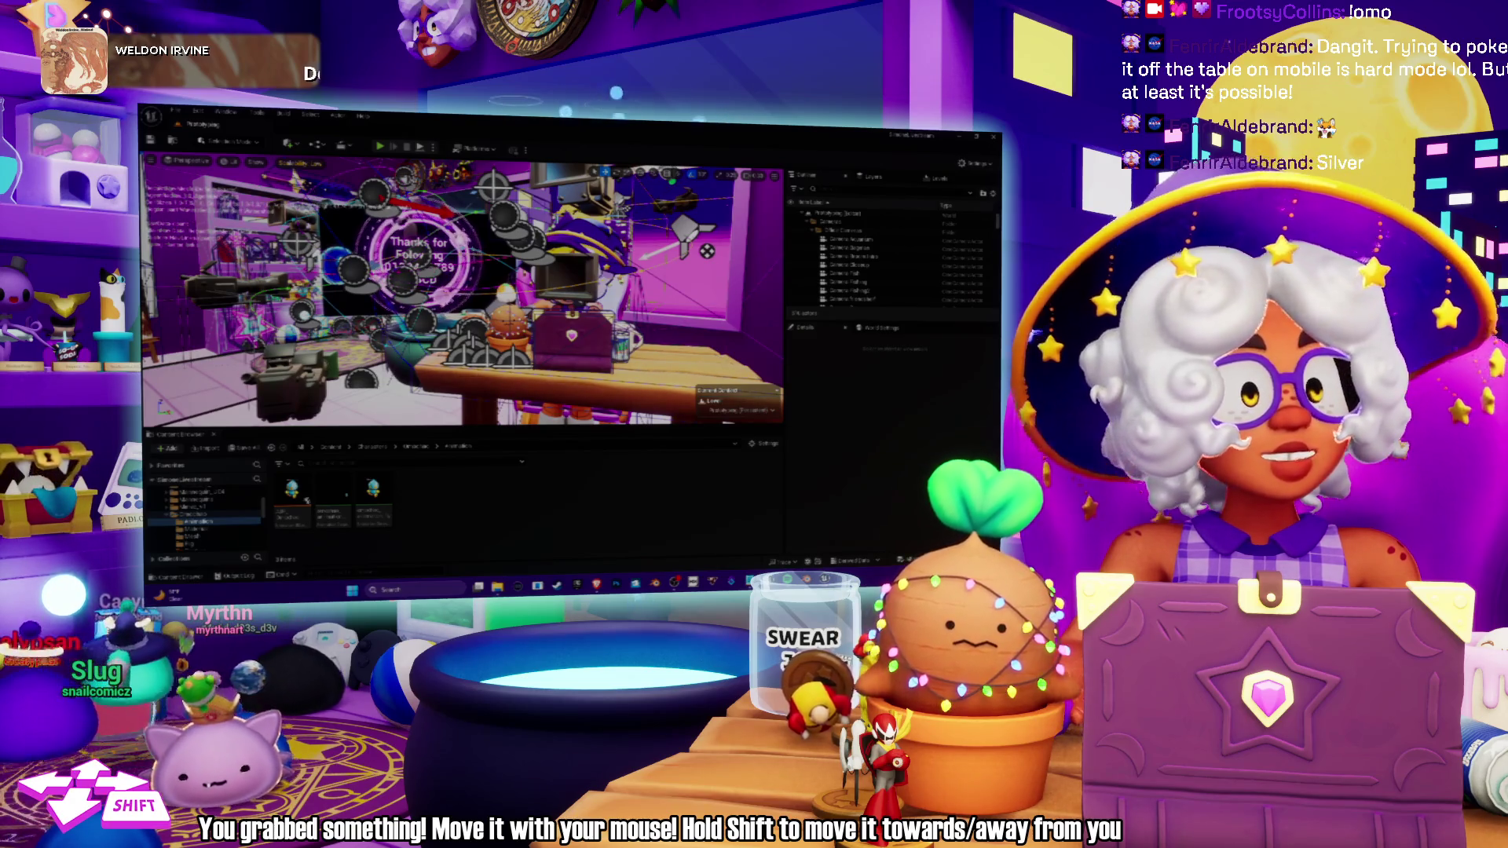
Reimport the updated asset with its new animation, save only the selected assets, and start playing the level.
right_click(326, 514)
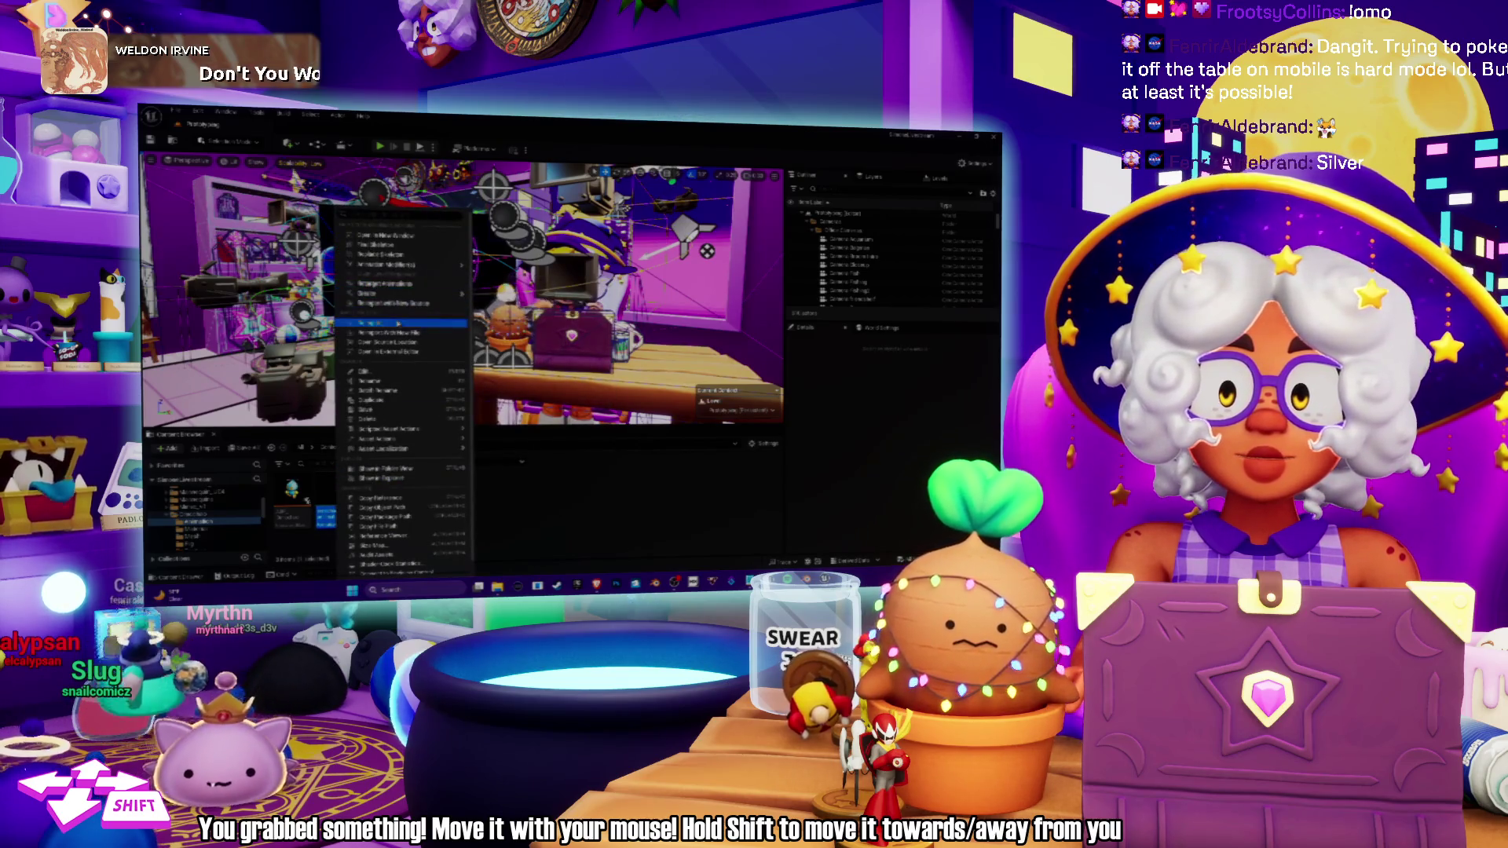
click(396, 322)
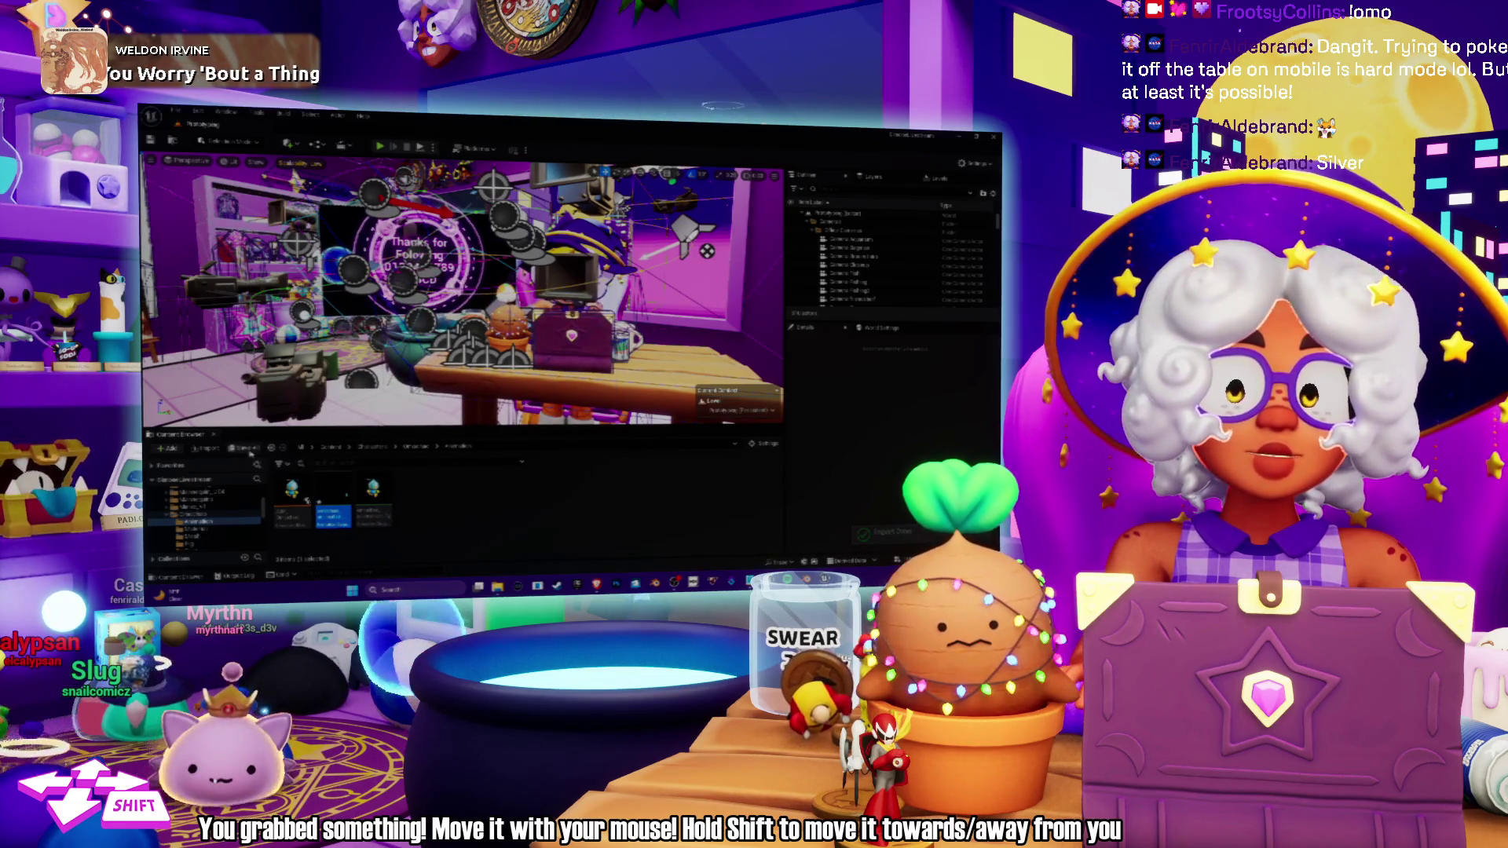
key(ctrl+shift+s)
click(665, 450)
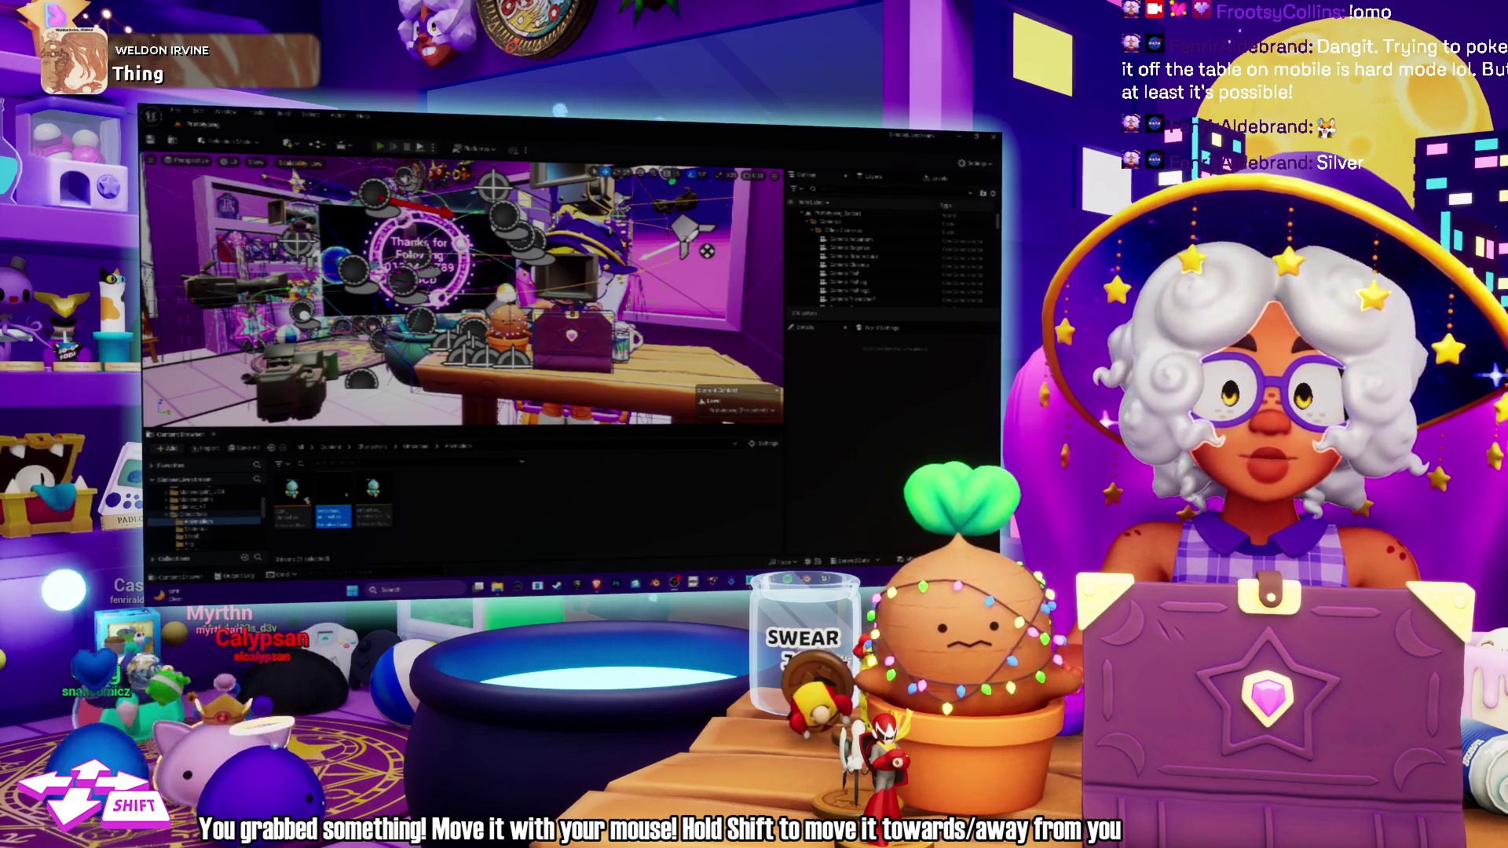
key(alt+p)
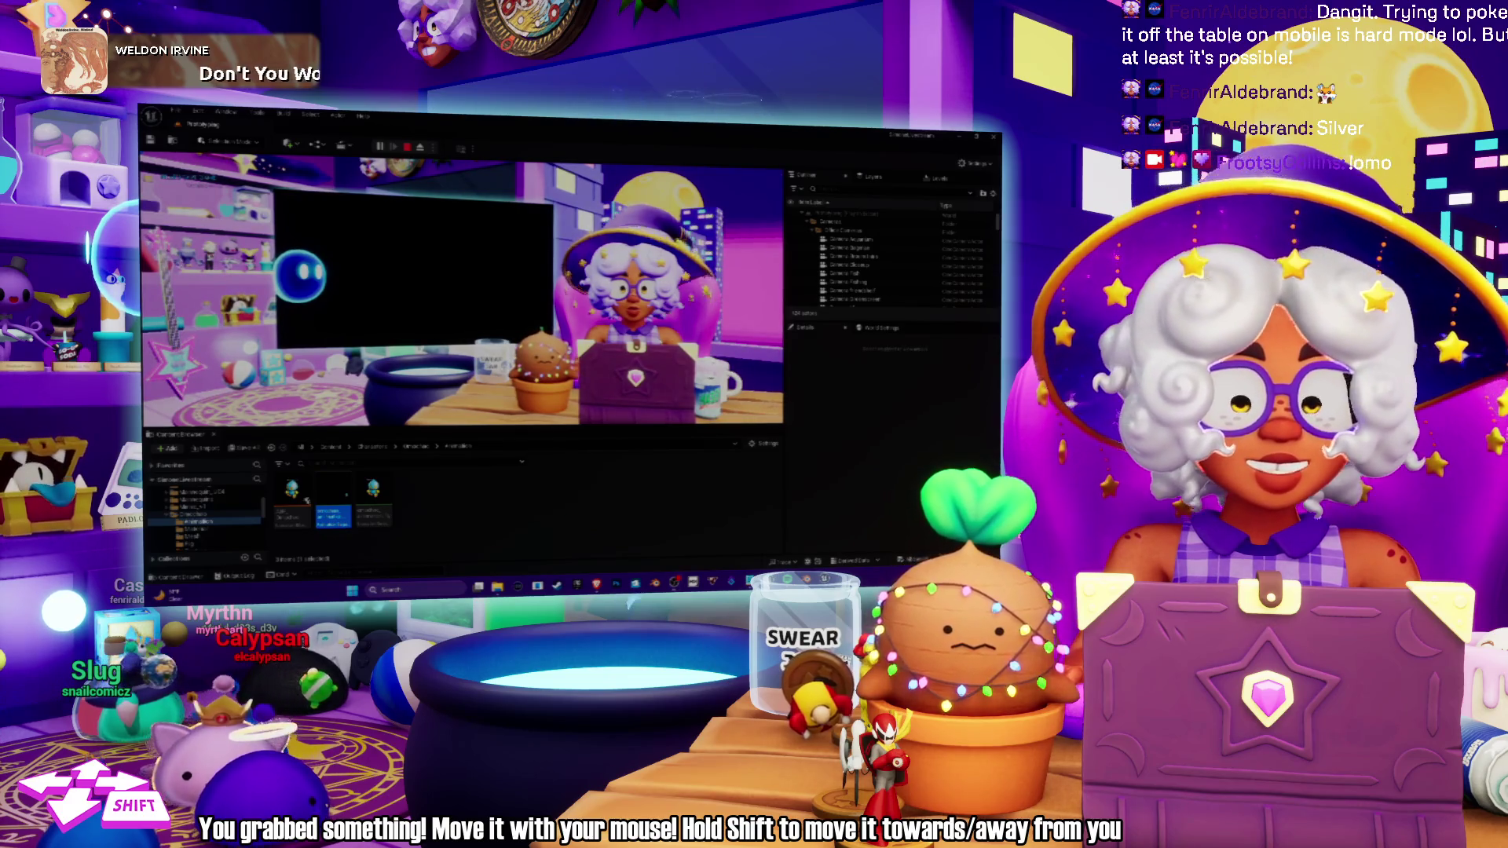
View the test play full screen, stop the play session, and return to Blender.
key(F11)
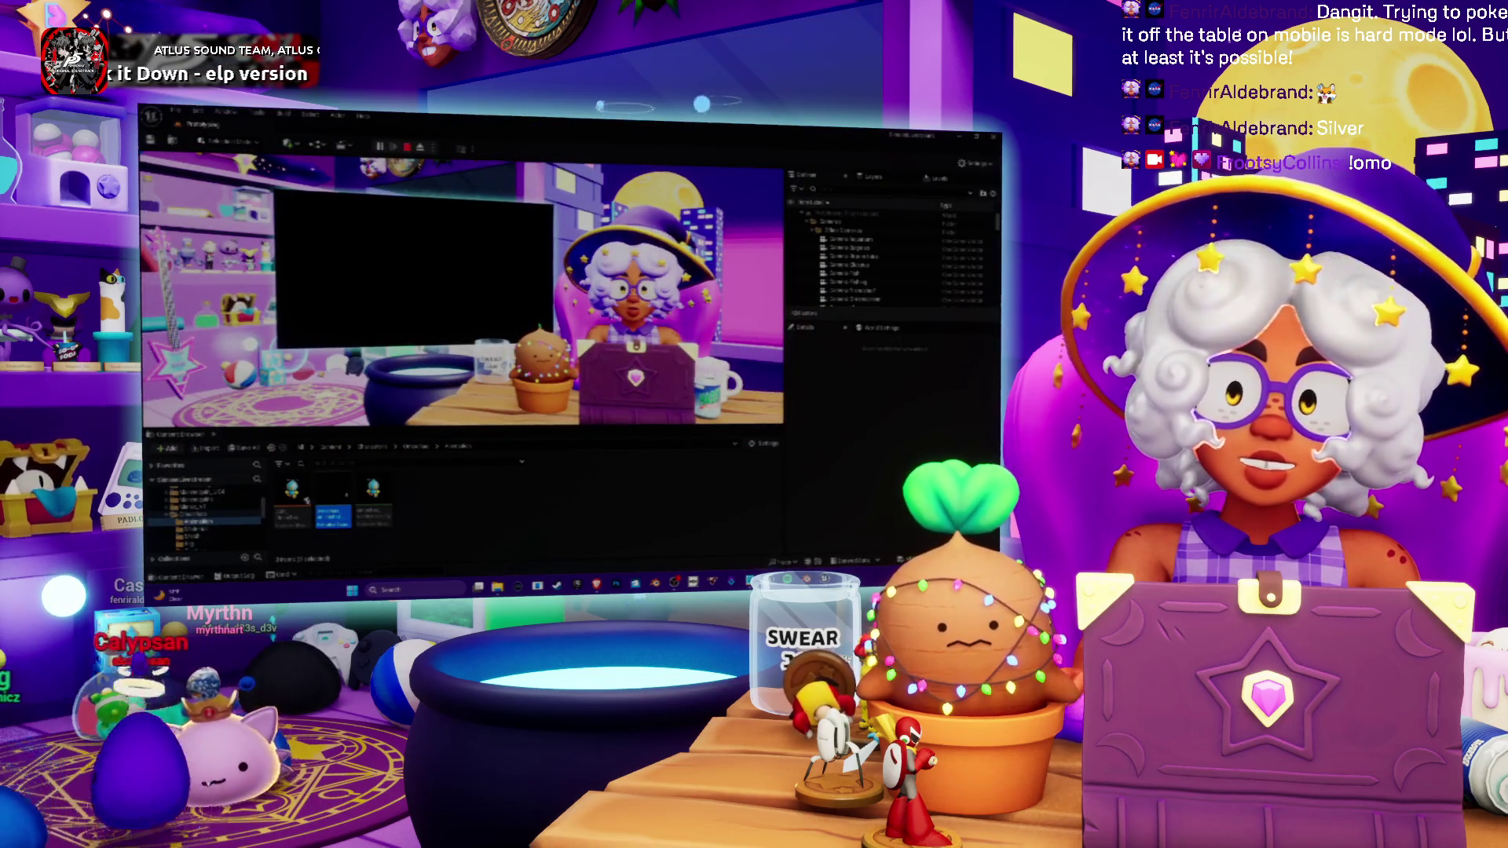
click(408, 148)
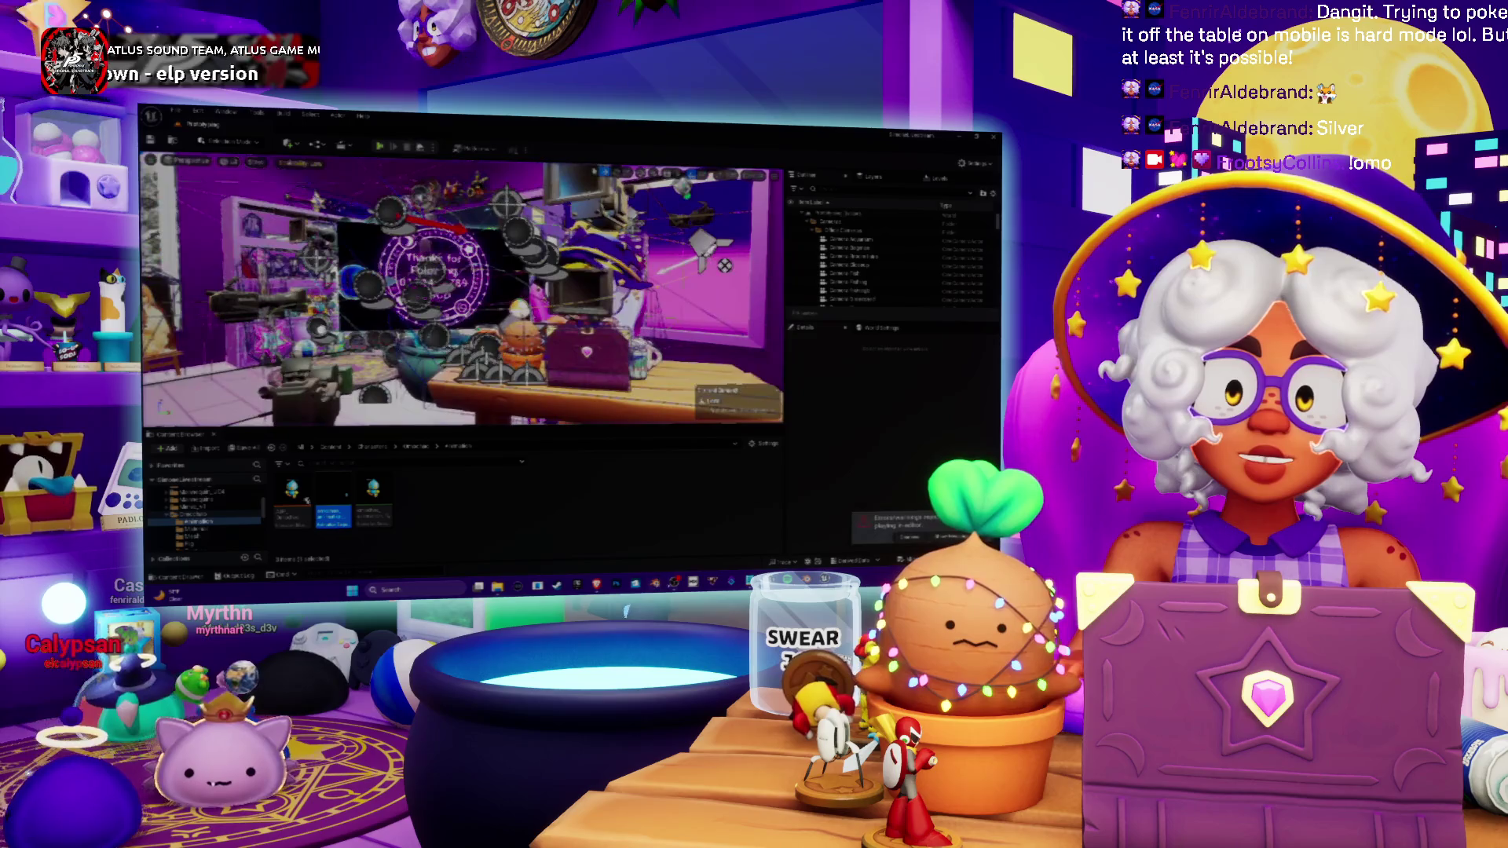
key(alt+Tab)
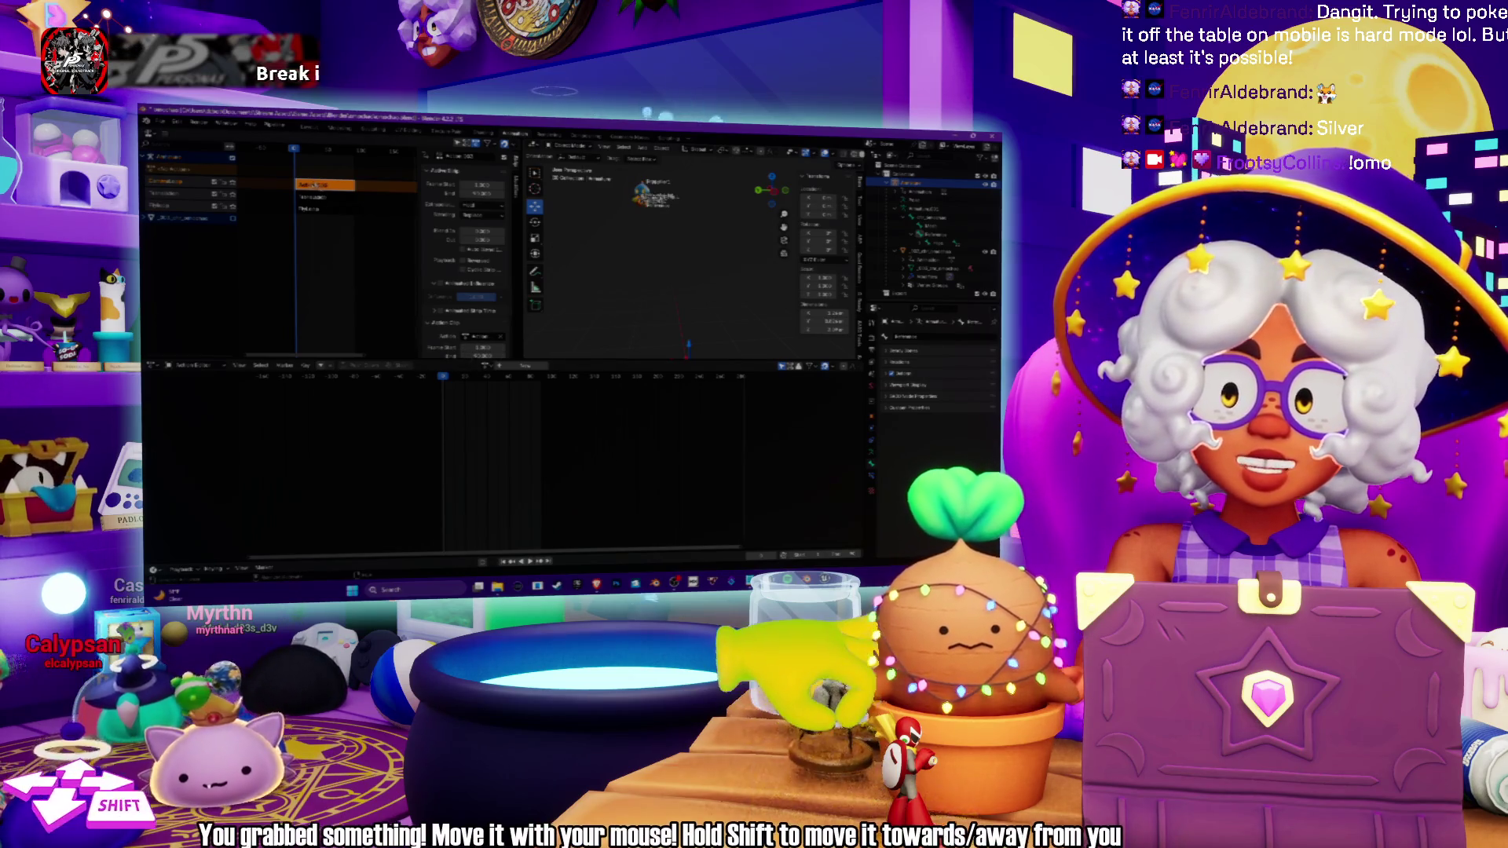
Enter tweak mode on the object's animation strip action and select the bone to animate.
right_click(309, 197)
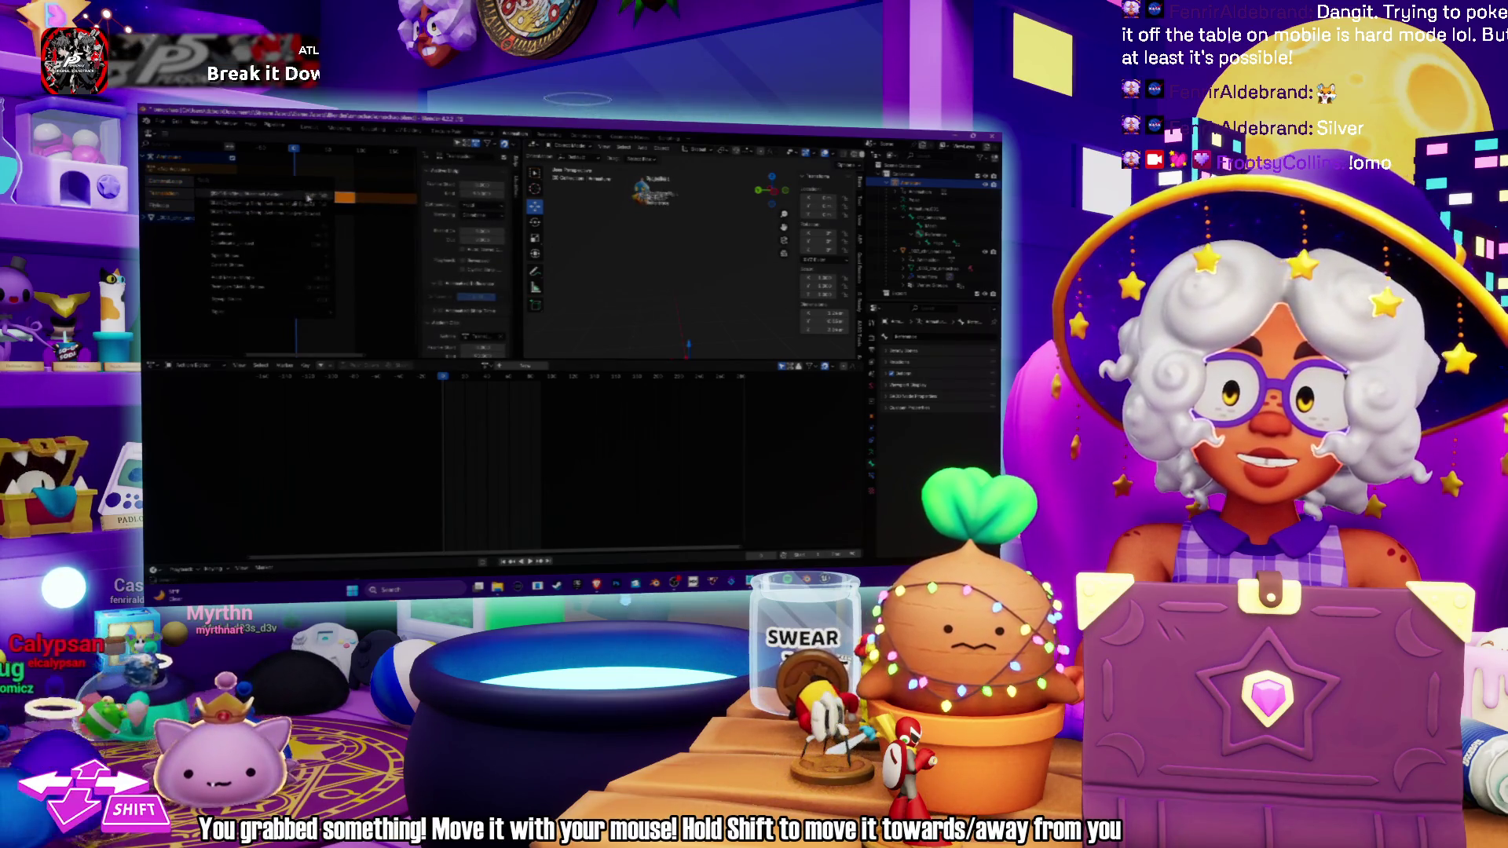
click(309, 194)
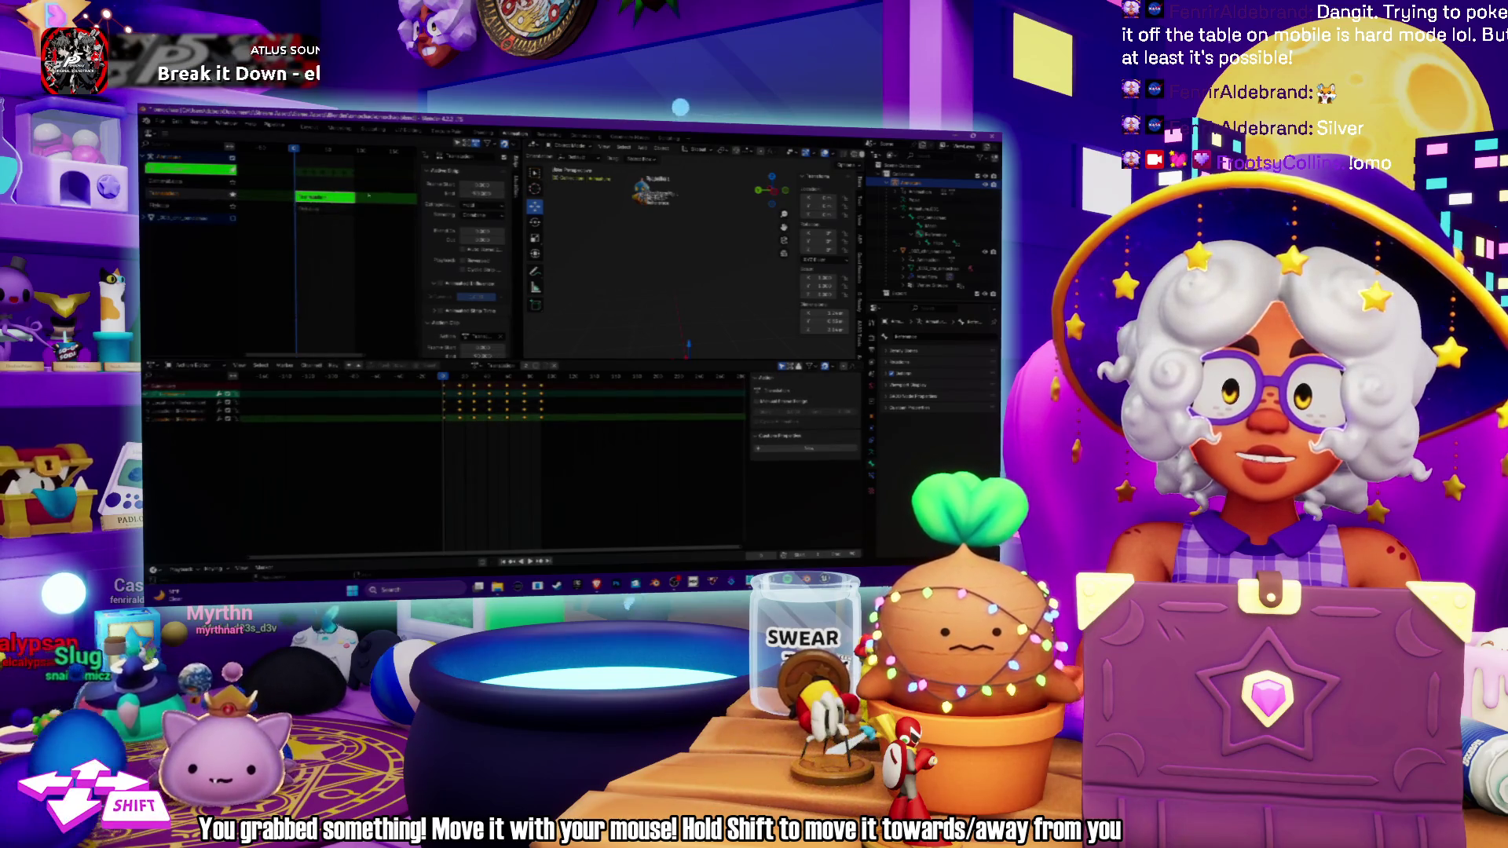
right_click(312, 193)
click(298, 202)
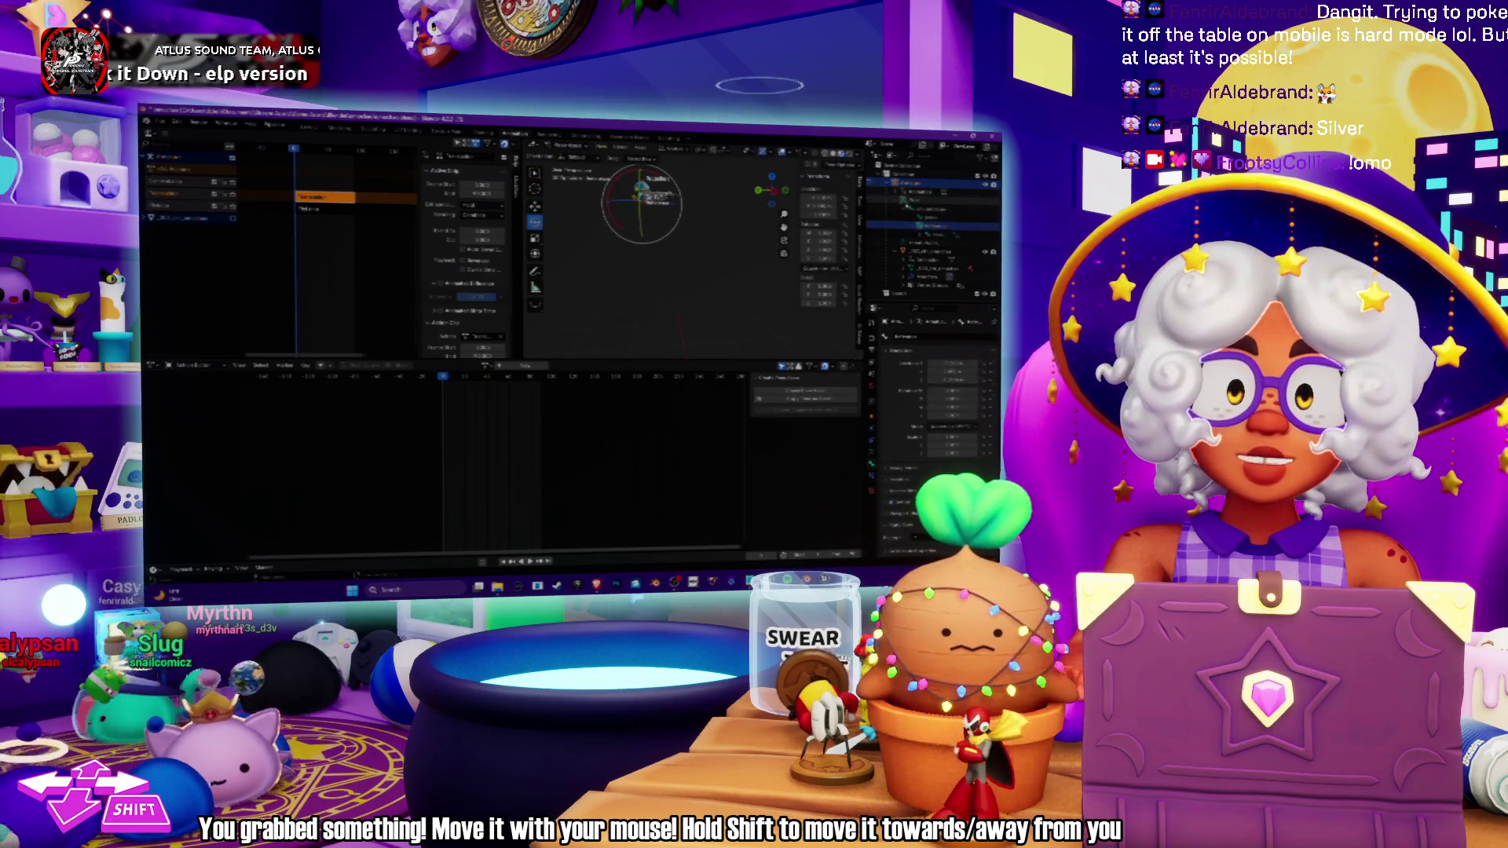
click(911, 364)
right_click(311, 198)
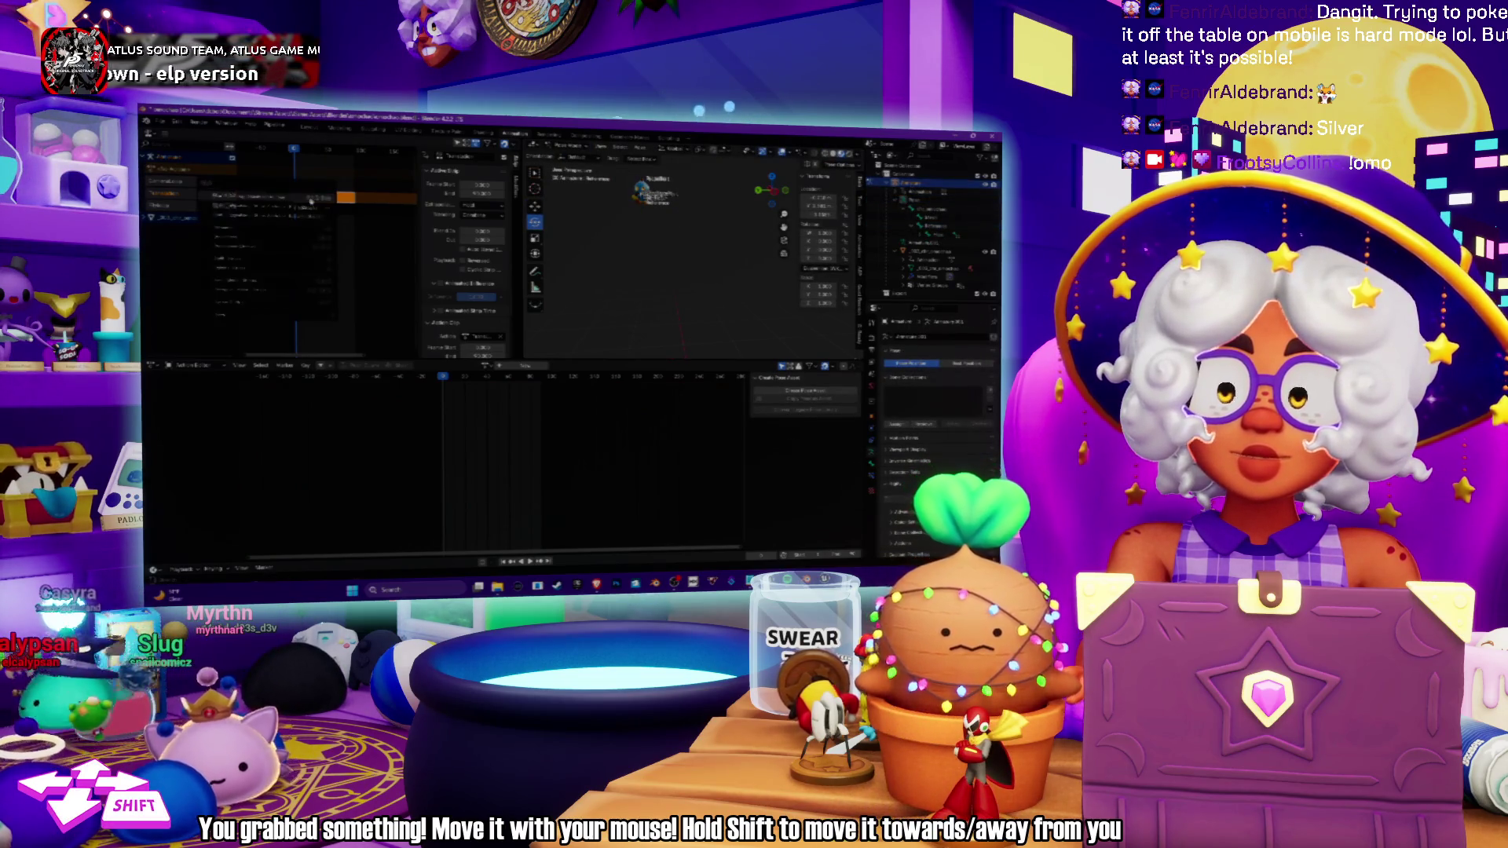
click(294, 202)
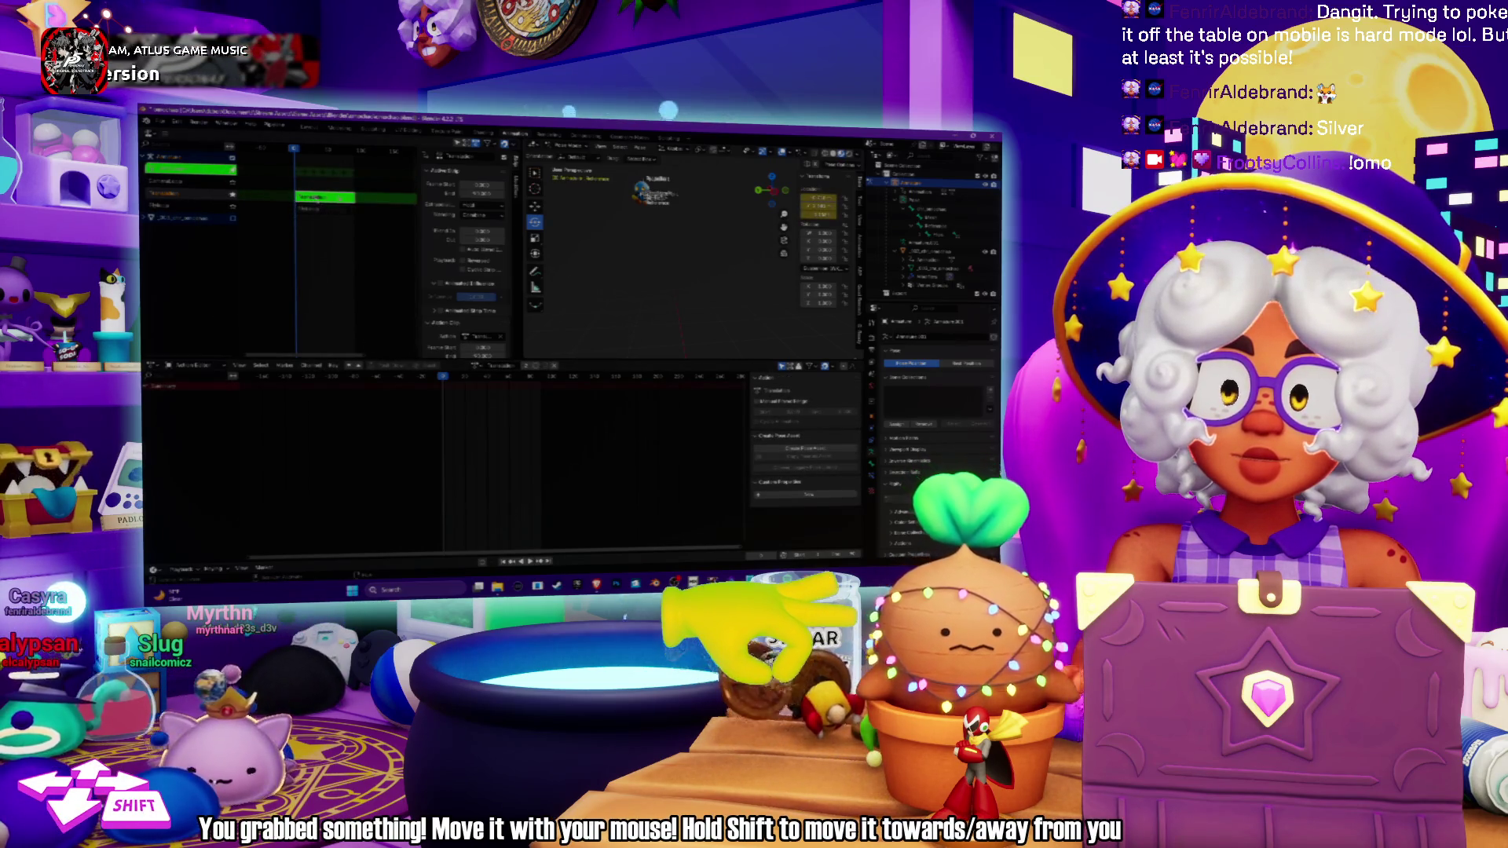
click(930, 225)
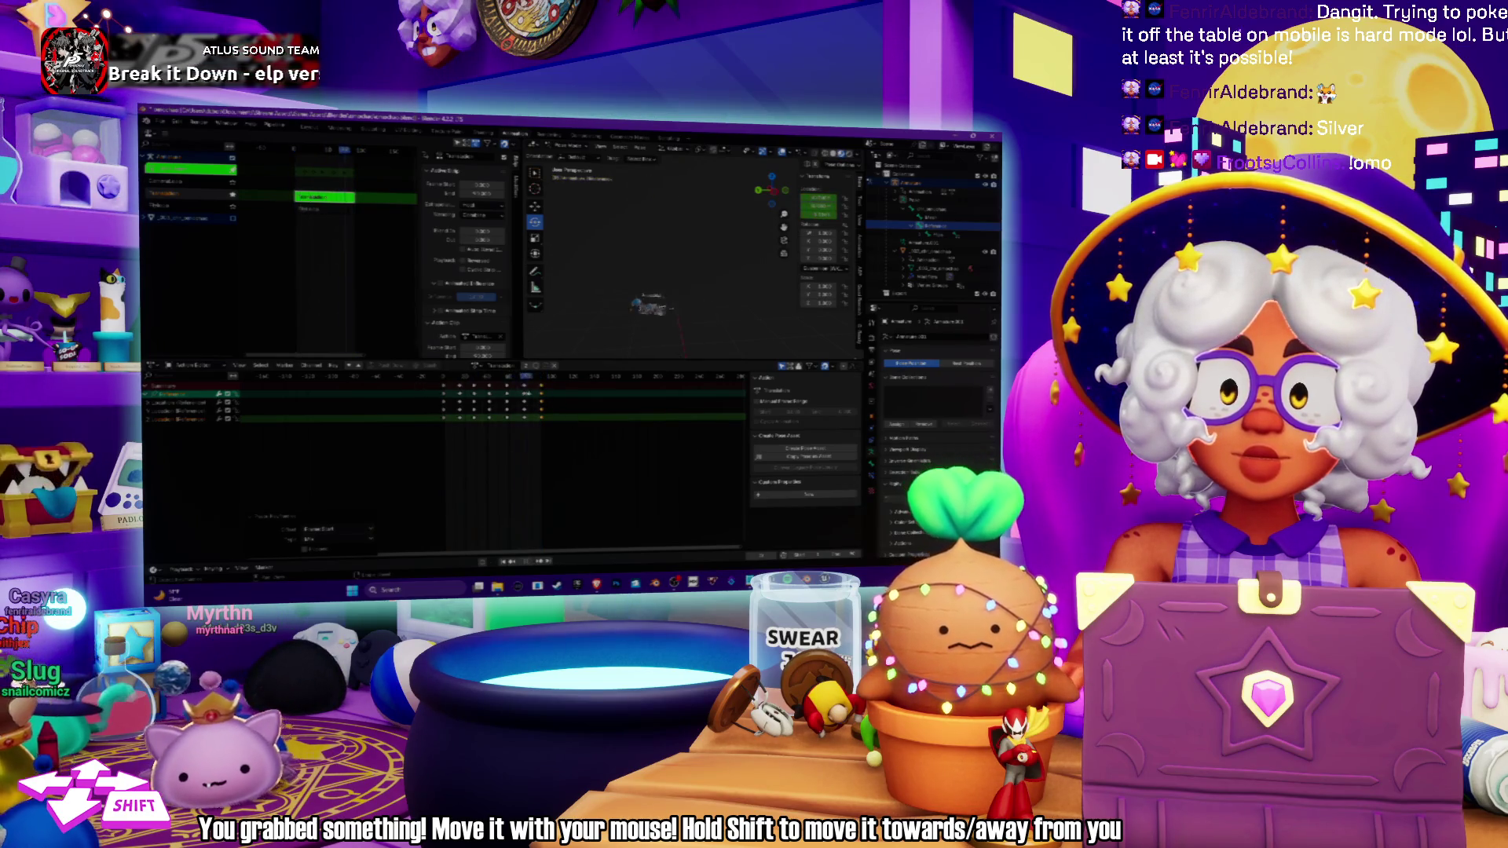
Key a new trackball rotation for the bone, then zoom the dope sheet and deselect all keyframes.
key(shift+Left)
key(r)
key(r)
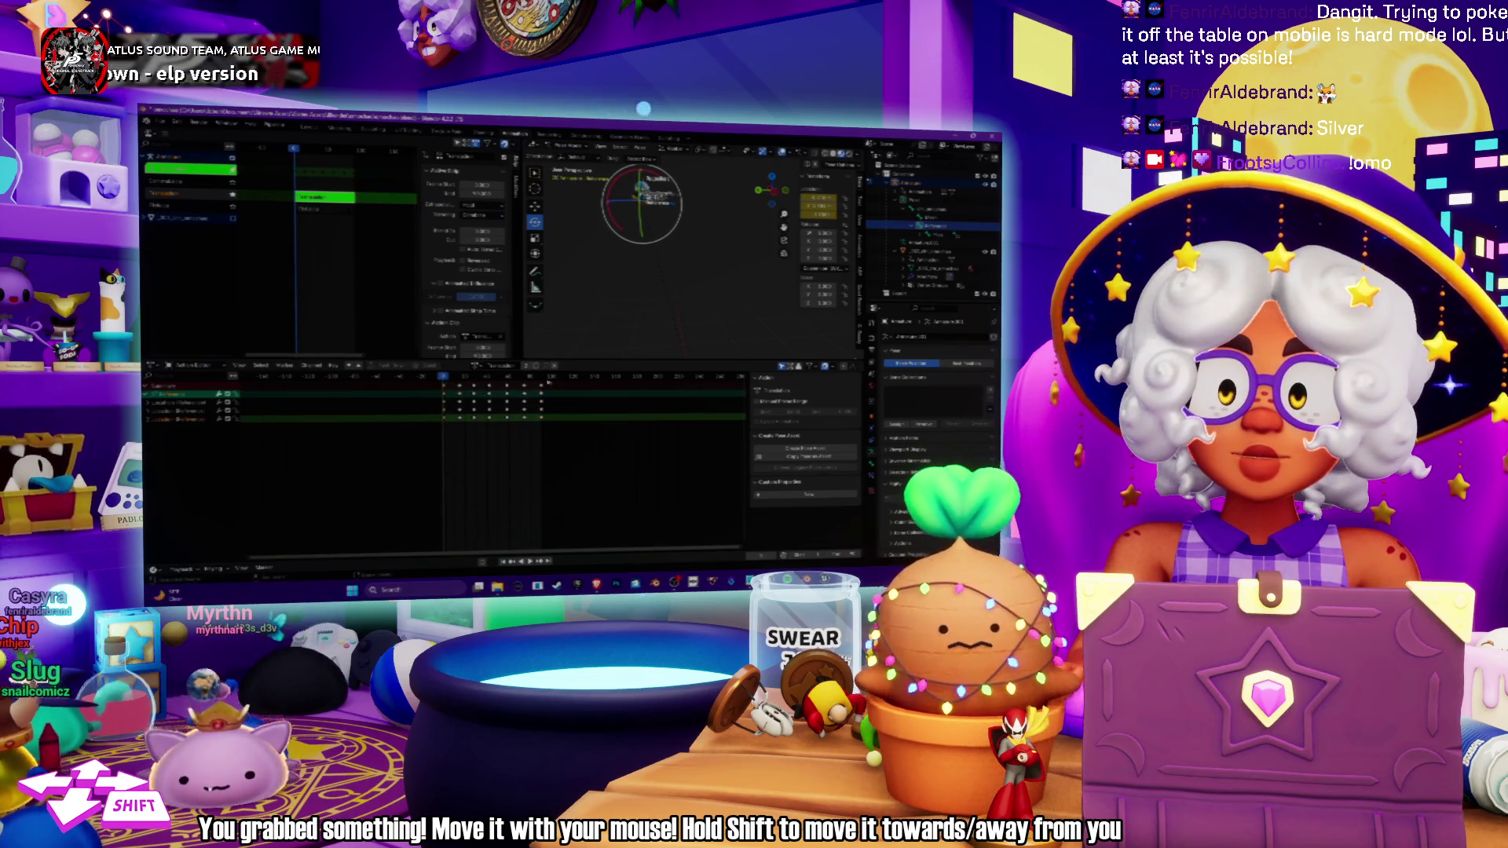
key(space)
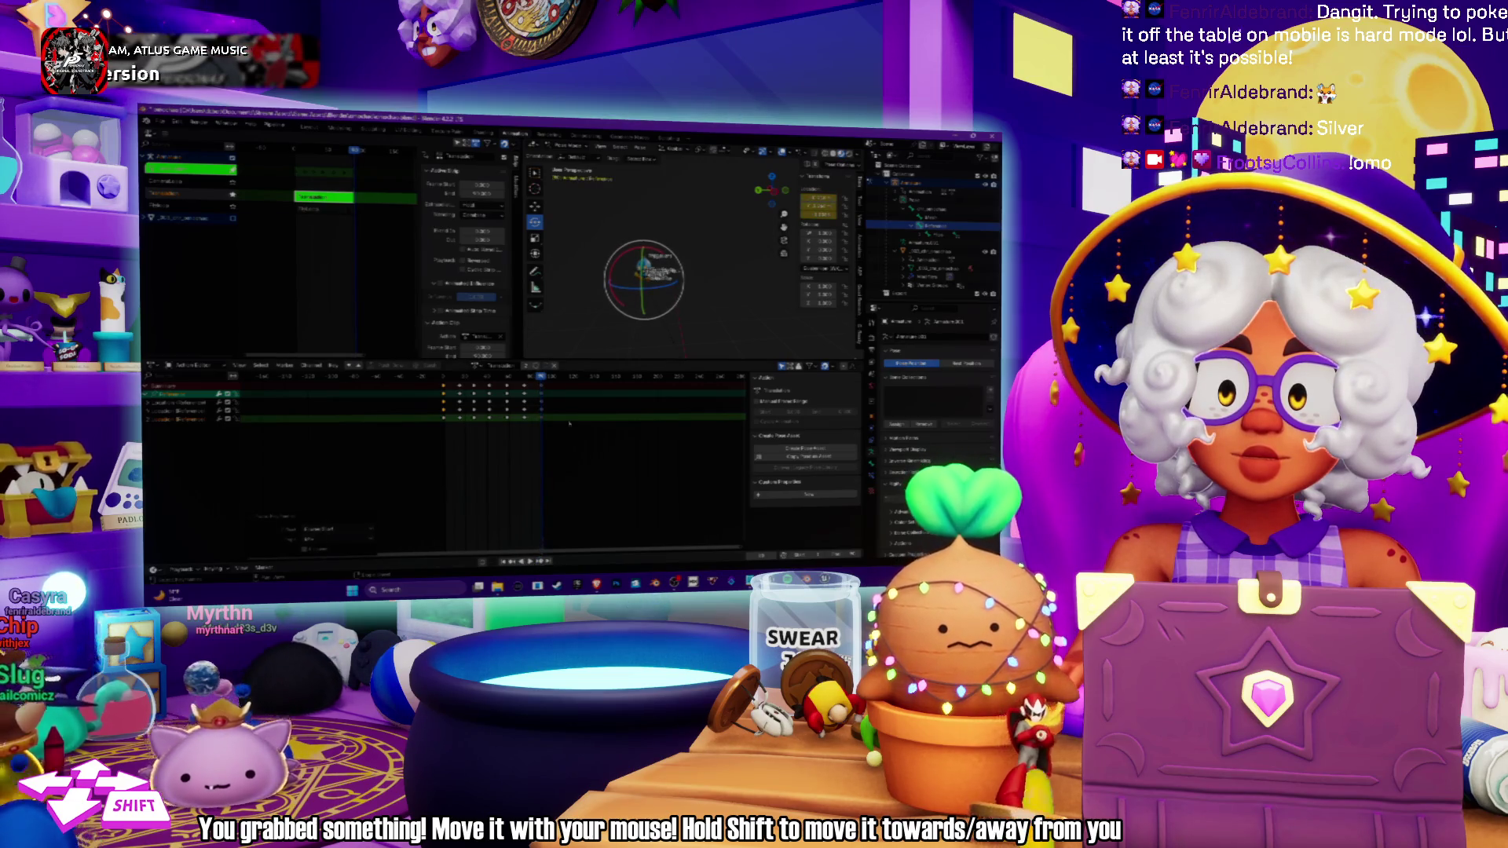
scroll(626, 450, up, 5)
scroll(626, 451, up, 2)
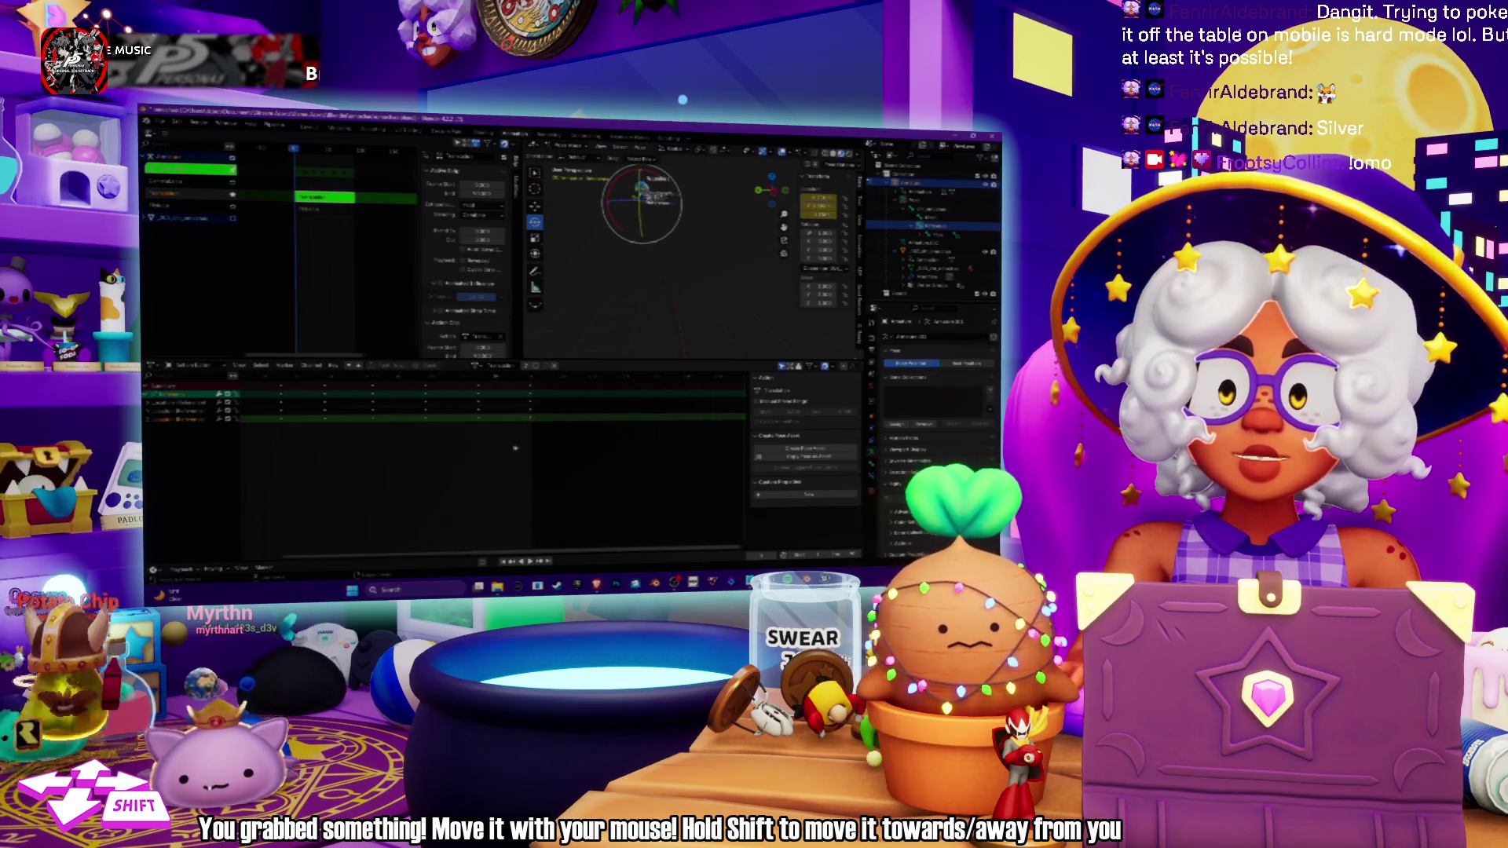
scroll(391, 448, left, 3)
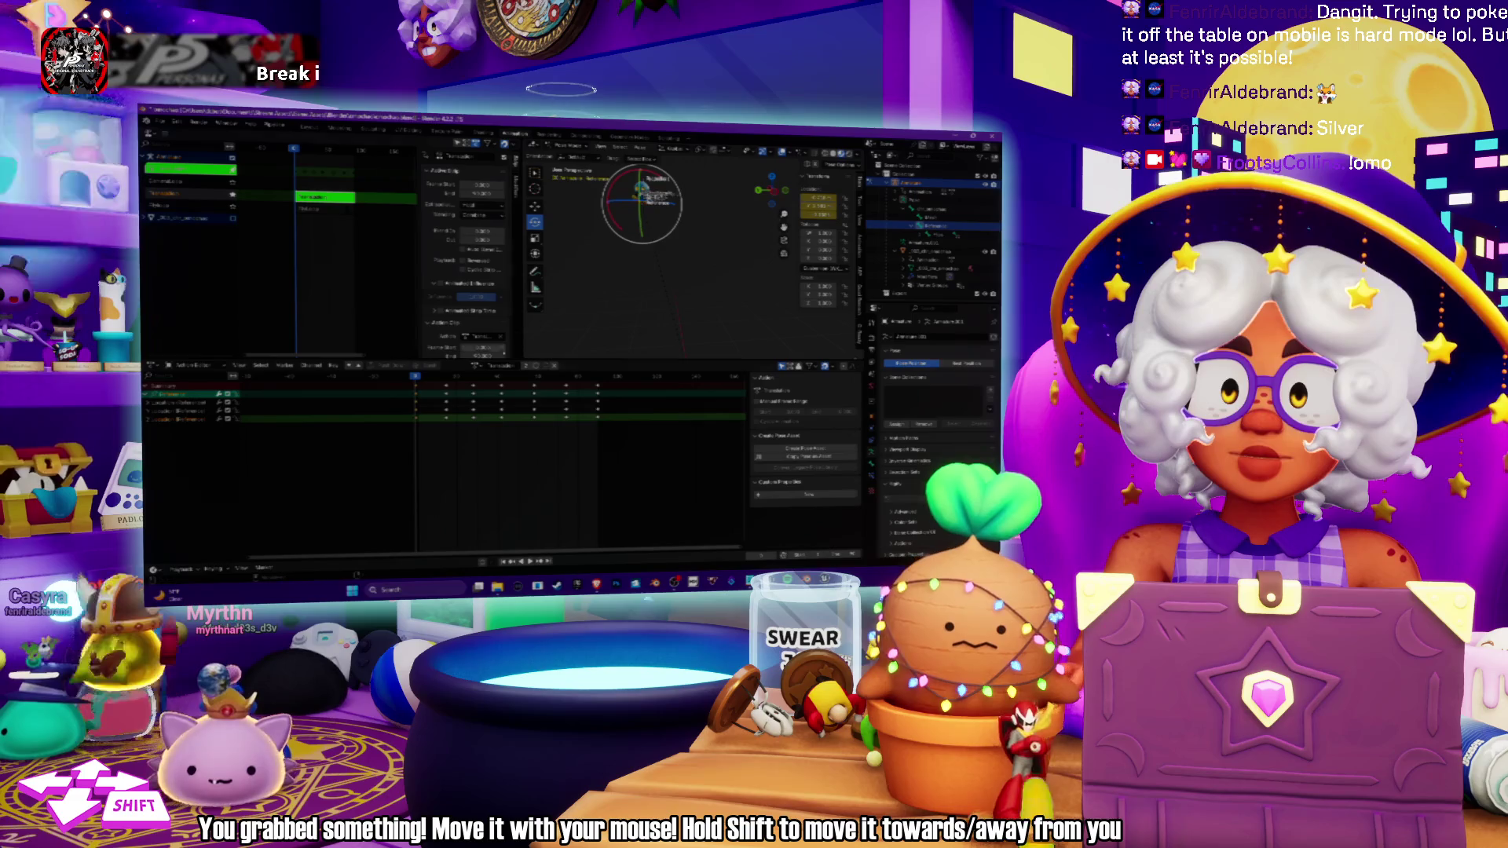
click(389, 445)
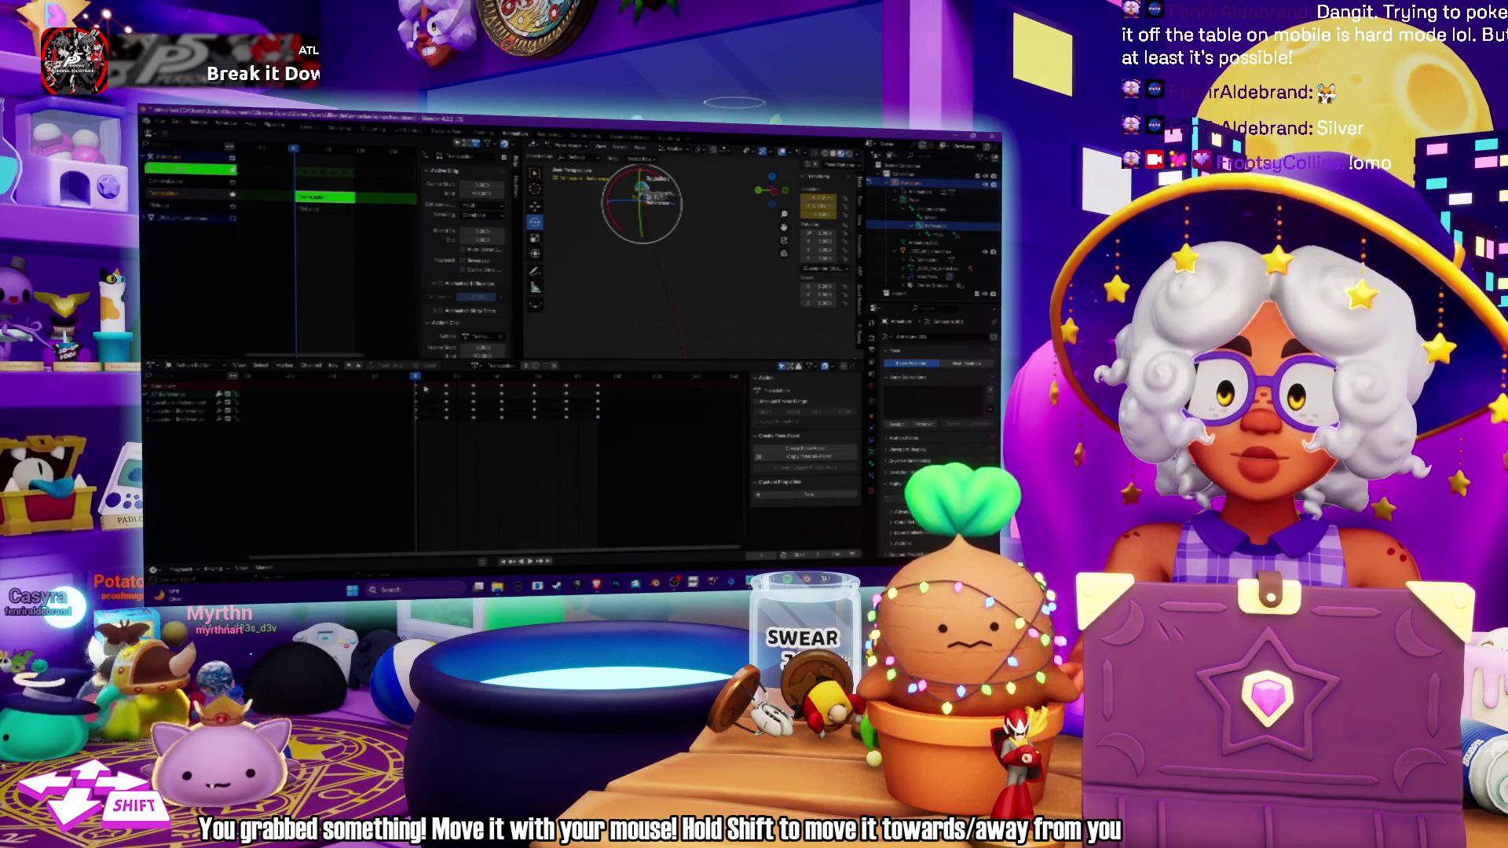
mouse_move(816, 659)
mouse_down()
mouse_move(726, 699)
mouse_move(691, 640)
mouse_move(722, 604)
mouse_move(789, 609)
mouse_move(816, 591)
mouse_move(735, 691)
mouse_move(820, 659)
mouse_move(707, 703)
mouse_up()
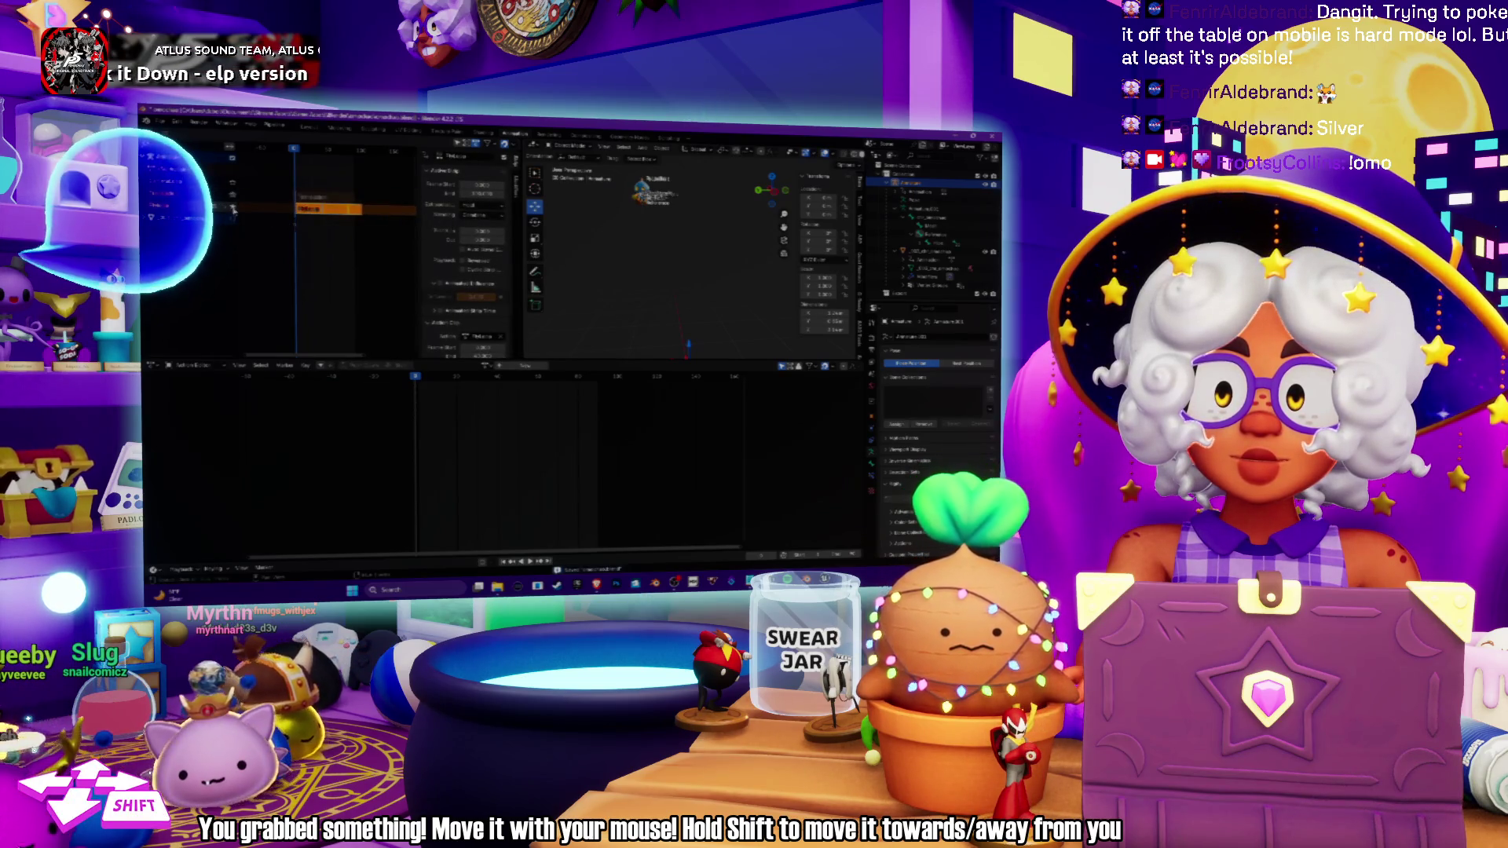
Select both NLA animation strips, export them to an FBX file, and bring Unreal Engine forward.
click(314, 205)
mouse_move(130, 215)
mouse_down()
mouse_move(405, 498)
mouse_move(406, 471)
mouse_move(265, 444)
mouse_move(177, 395)
mouse_up()
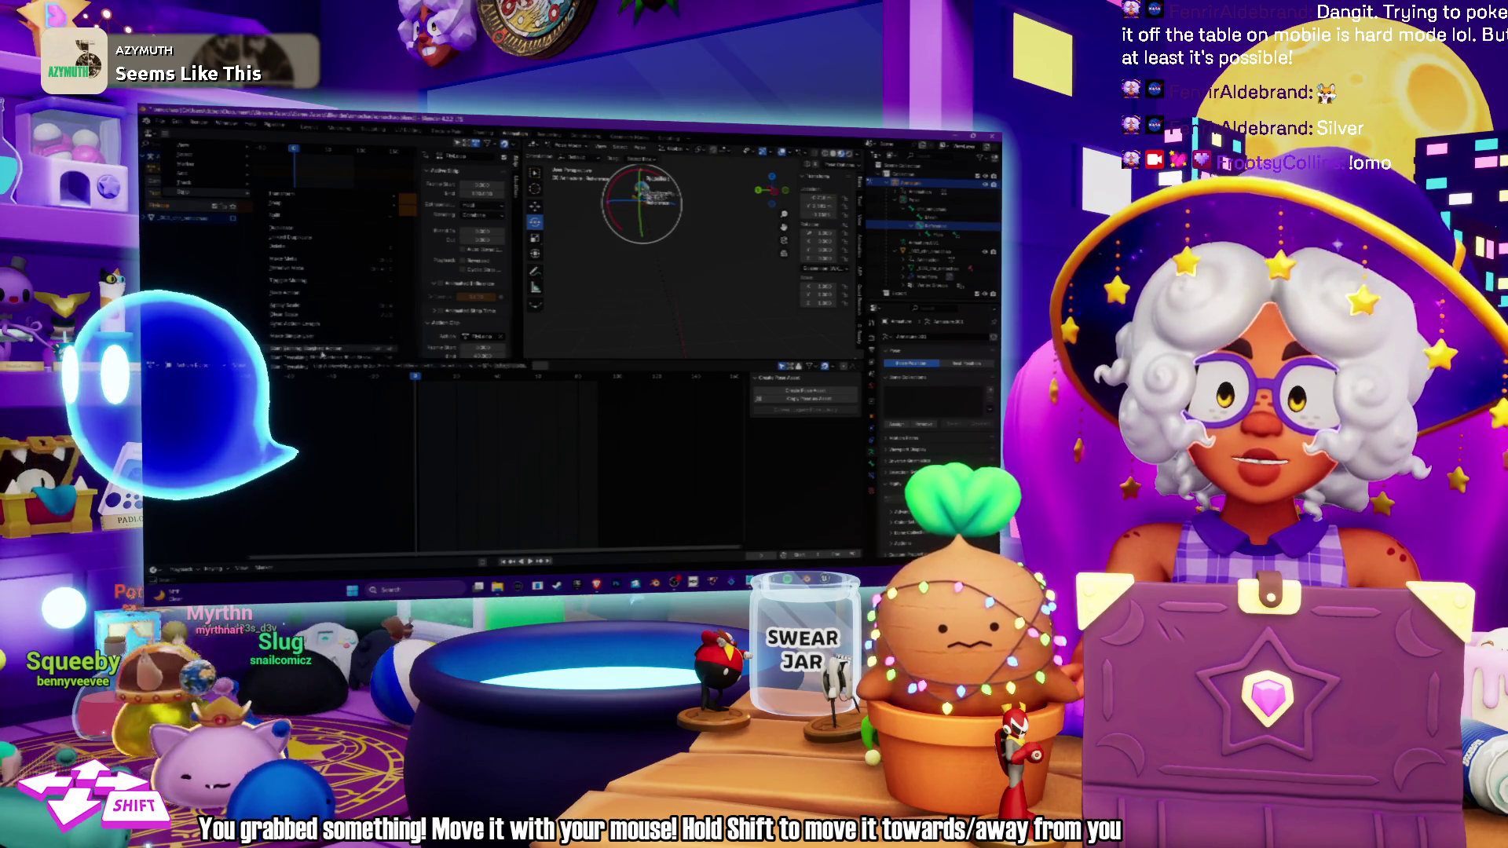
mouse_move(177, 394)
mouse_down()
mouse_move(314, 467)
mouse_move(385, 475)
mouse_move(498, 565)
mouse_move(569, 581)
mouse_move(585, 730)
mouse_up()
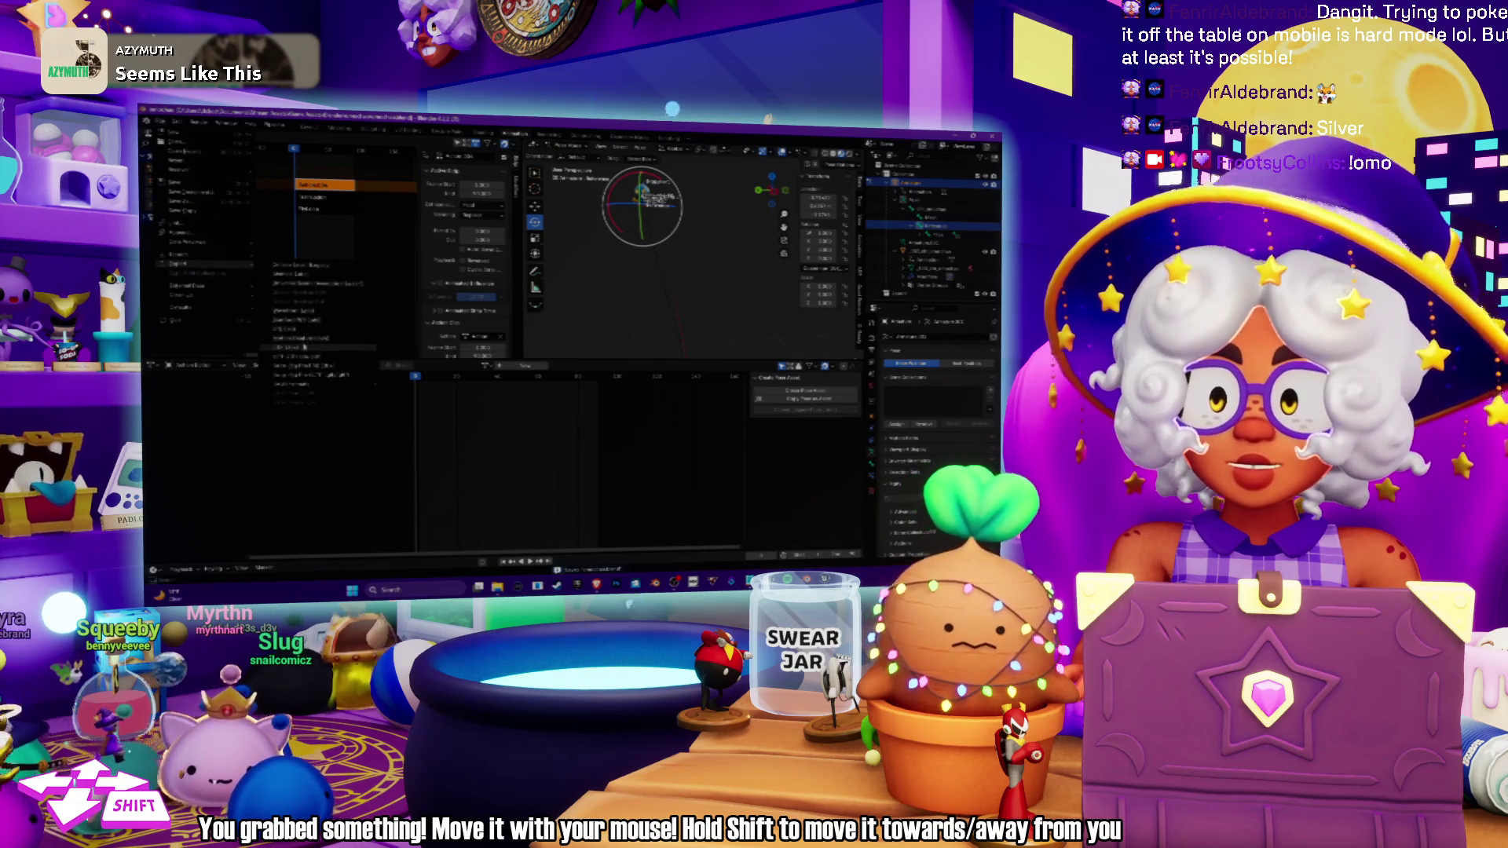
click(302, 353)
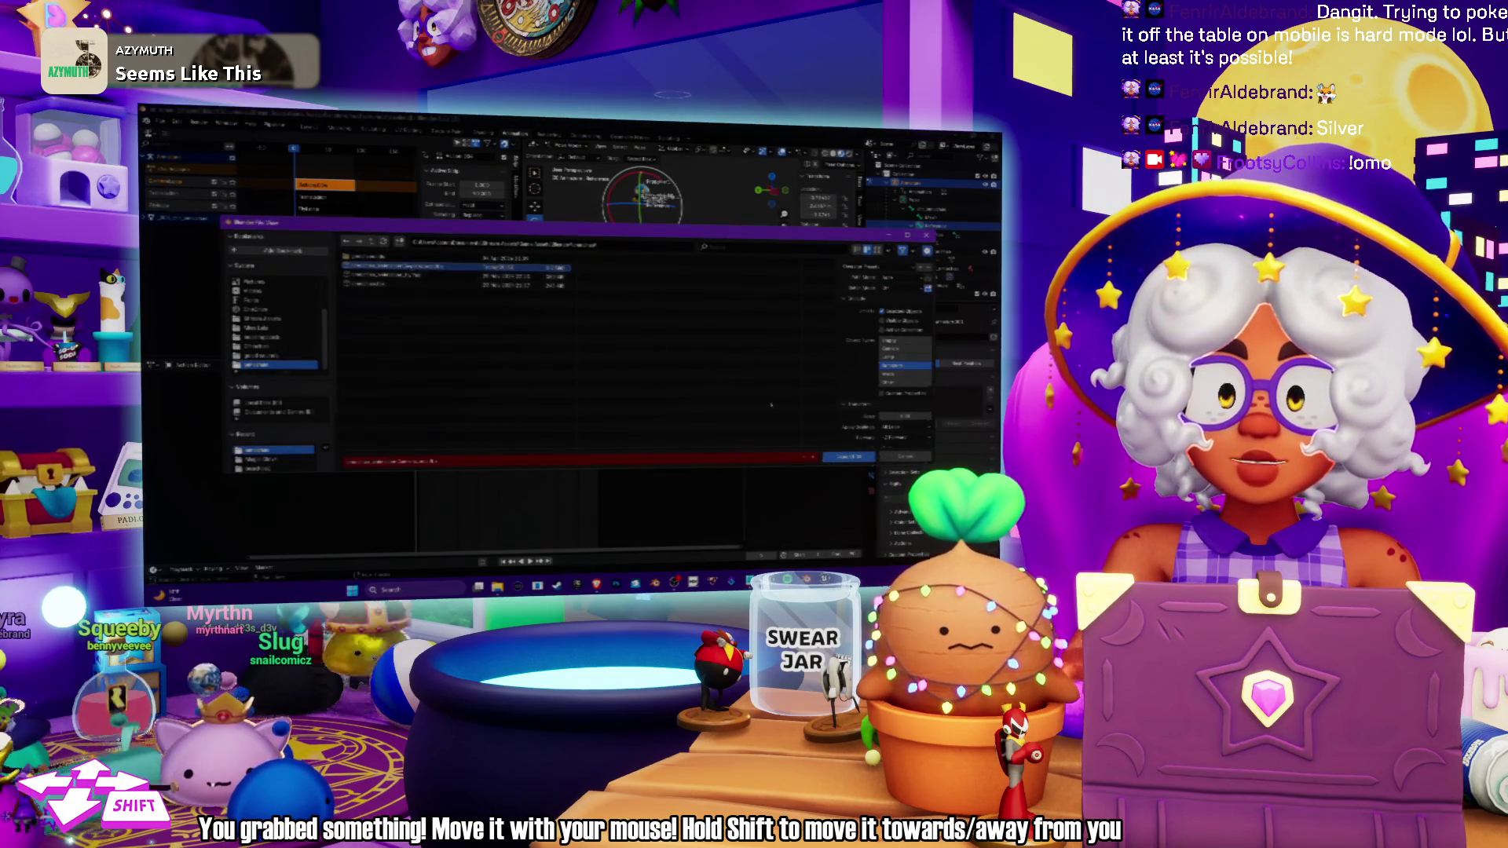
click(839, 459)
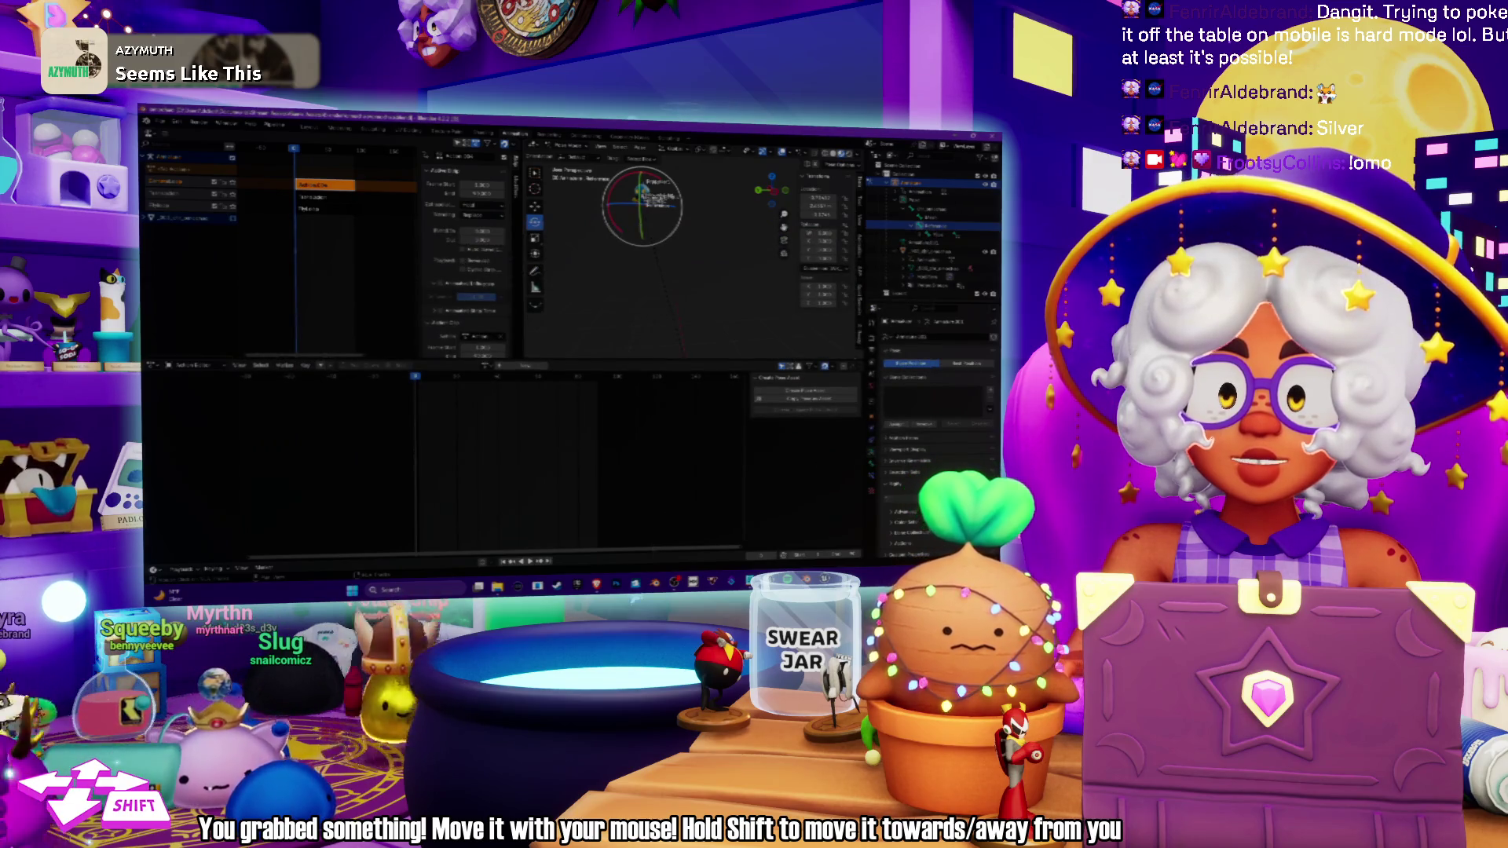
key(alt+Tab)
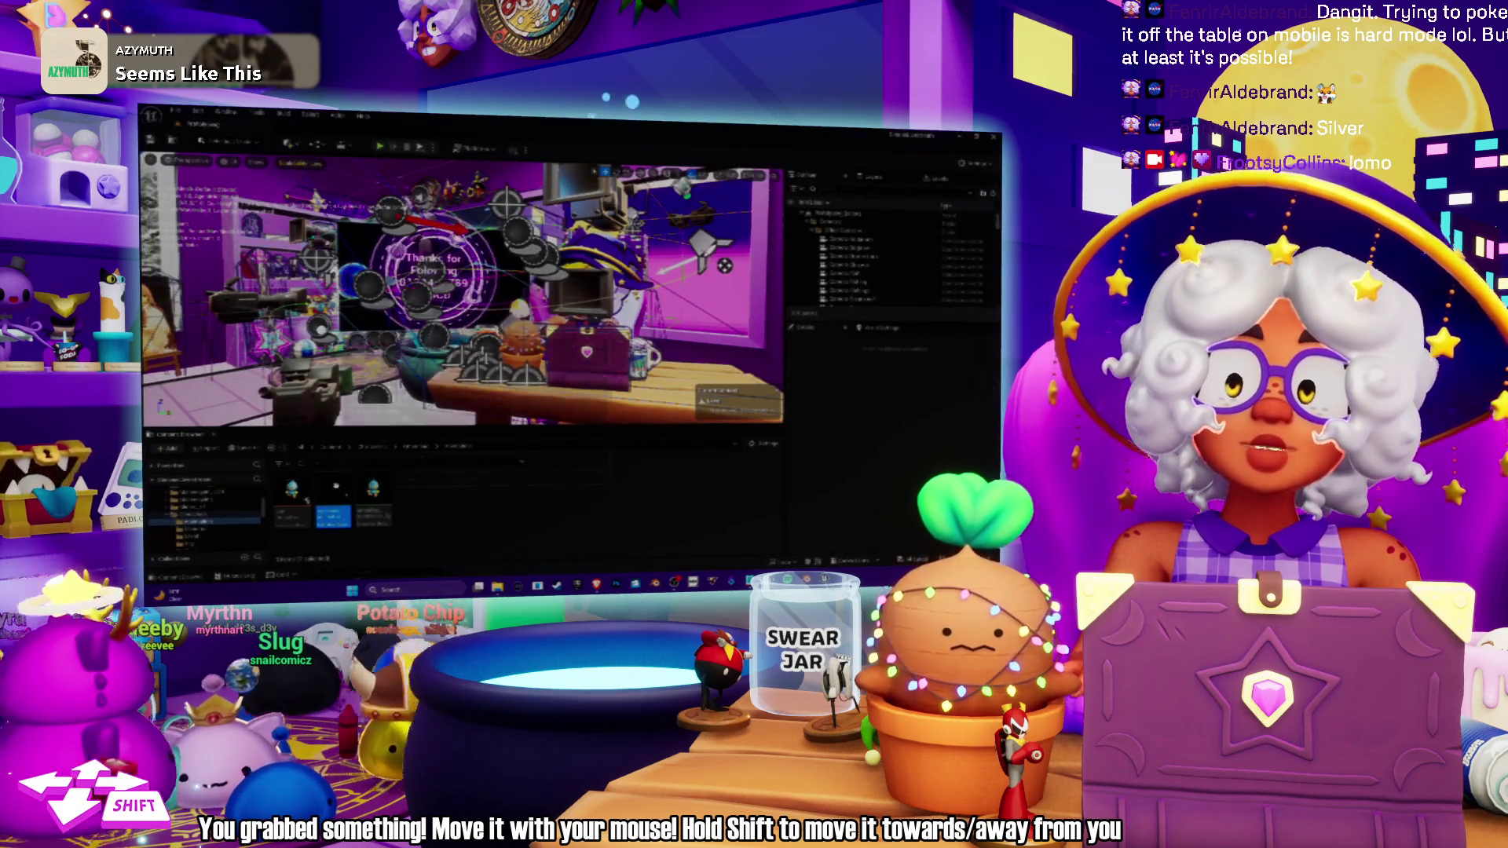
Import the freshly exported animation FBX into the Content Browser folder.
right_click(337, 213)
click(369, 323)
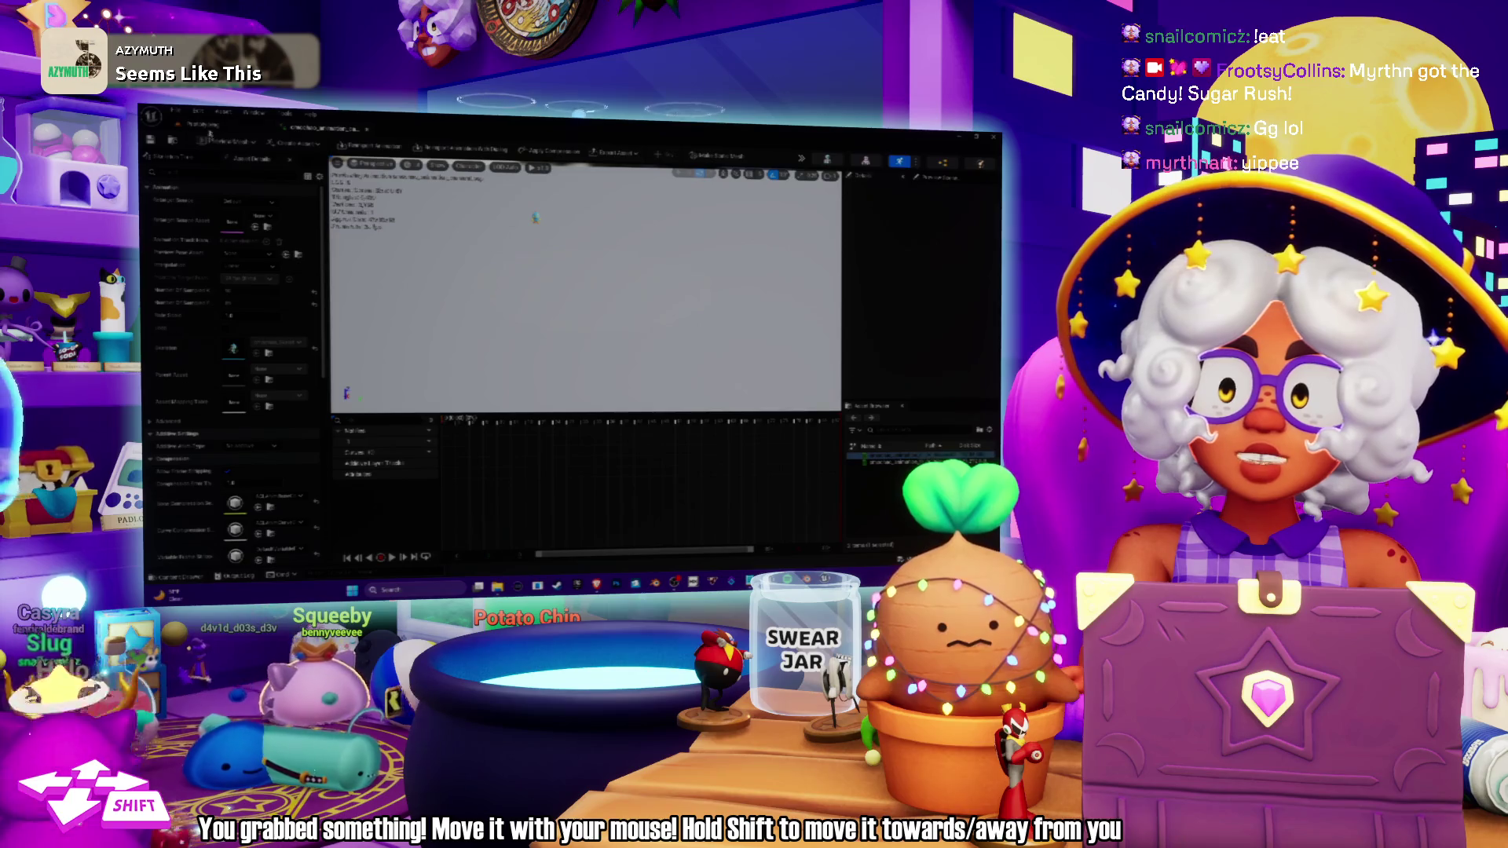
Return to the level editor tab showing the stream-room viewport.
click(206, 126)
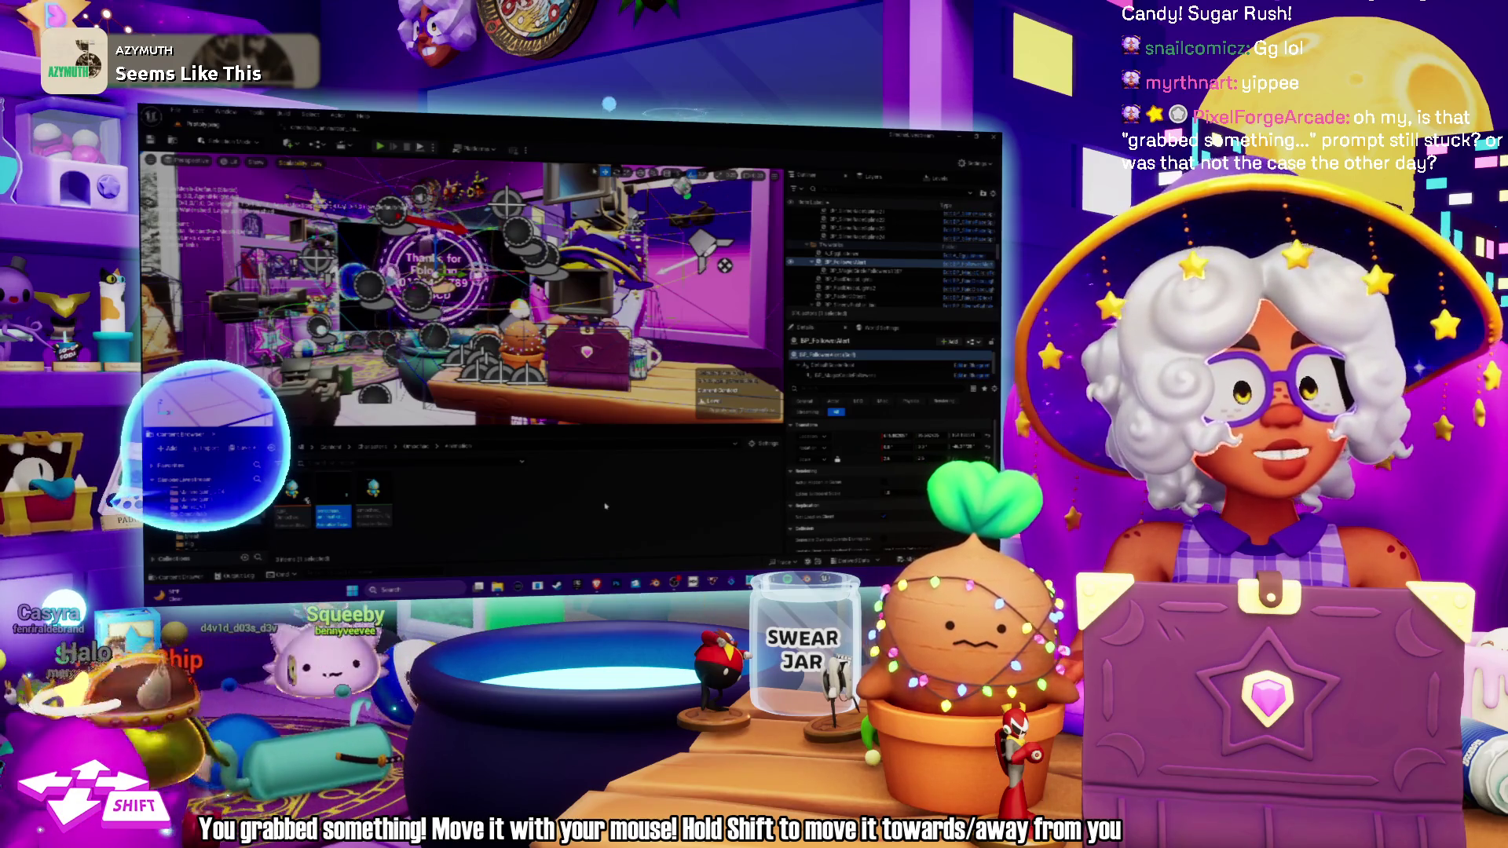
key(alt+Tab)
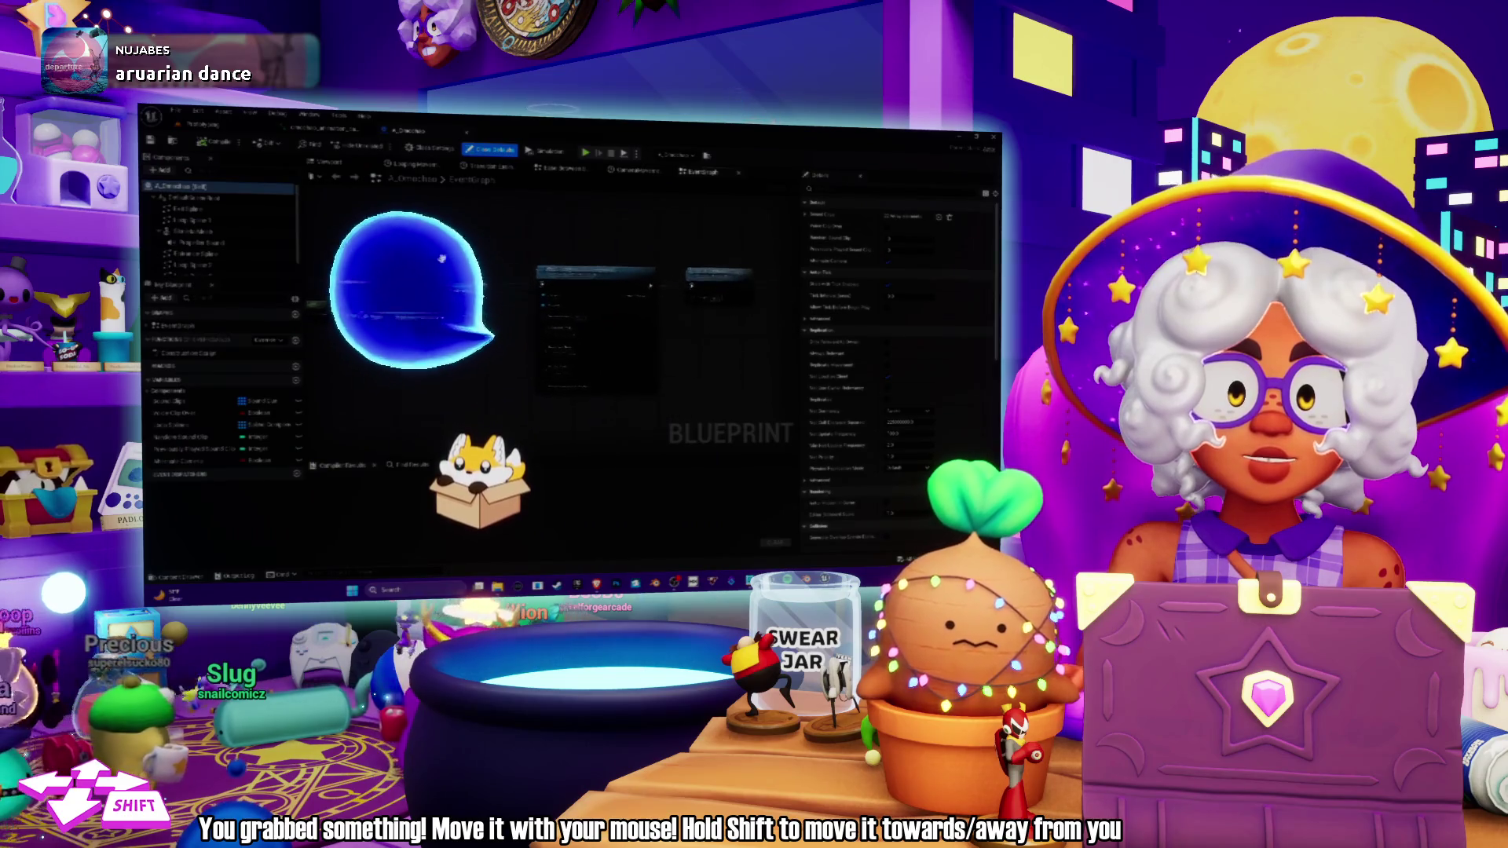
Zoom the Blueprint graph out and back in, then bring up the animation asset's editor.
scroll(614, 197, down, 3)
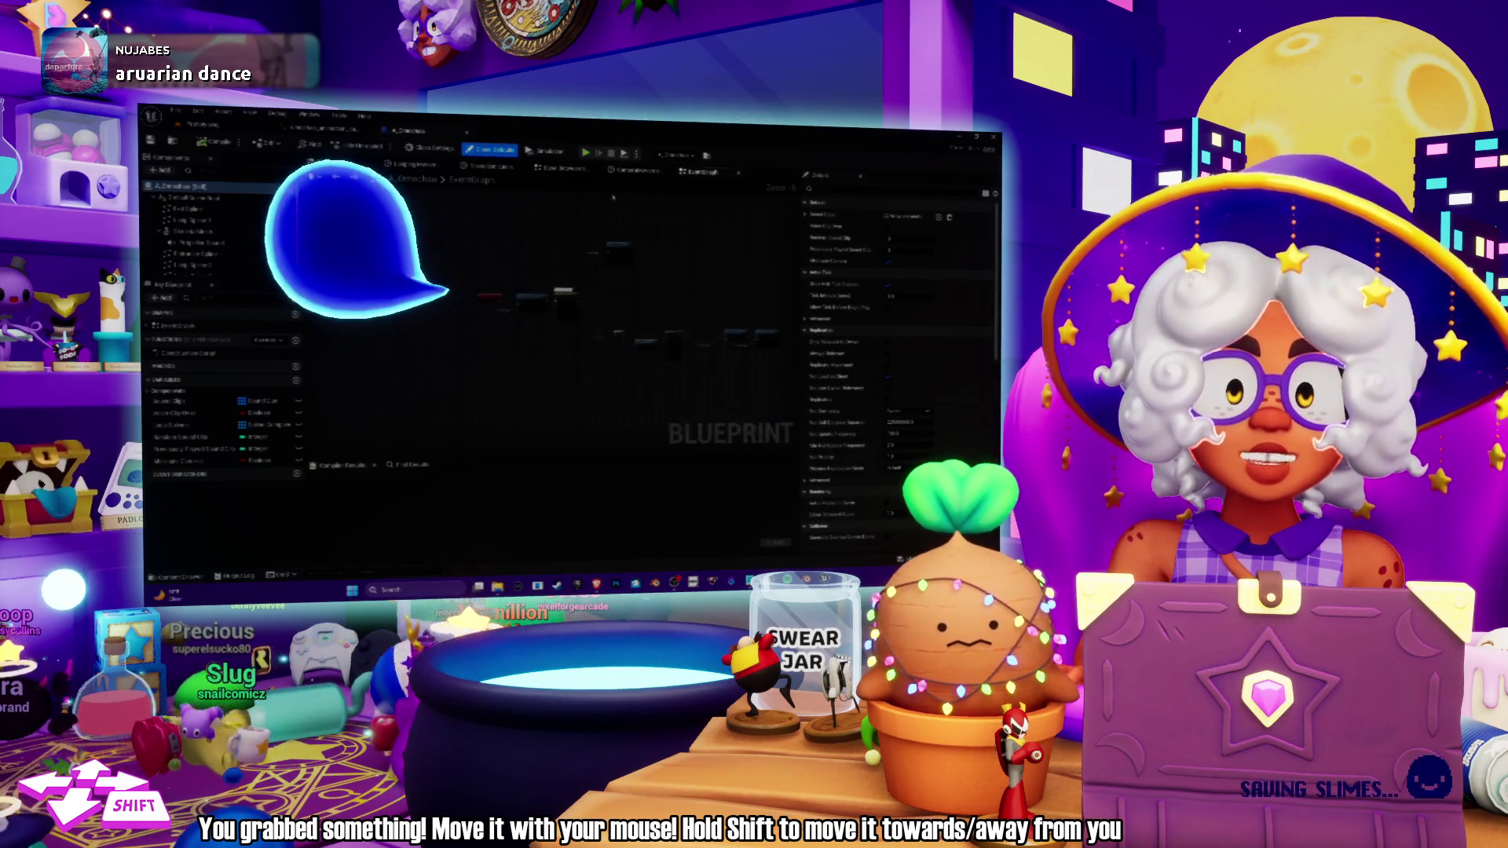
scroll(614, 215, up, 3)
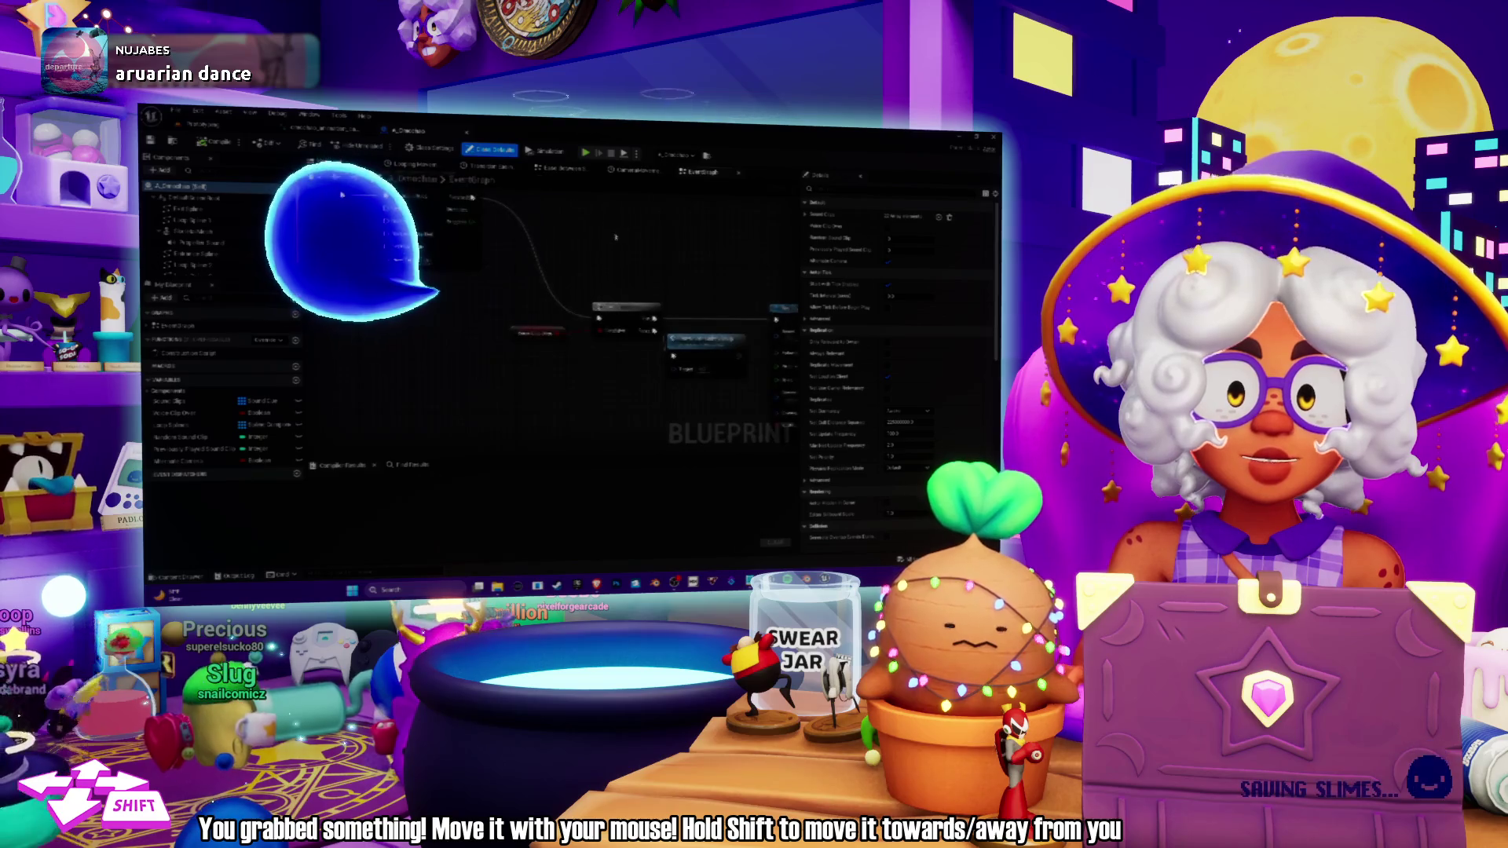
key(alt+Tab)
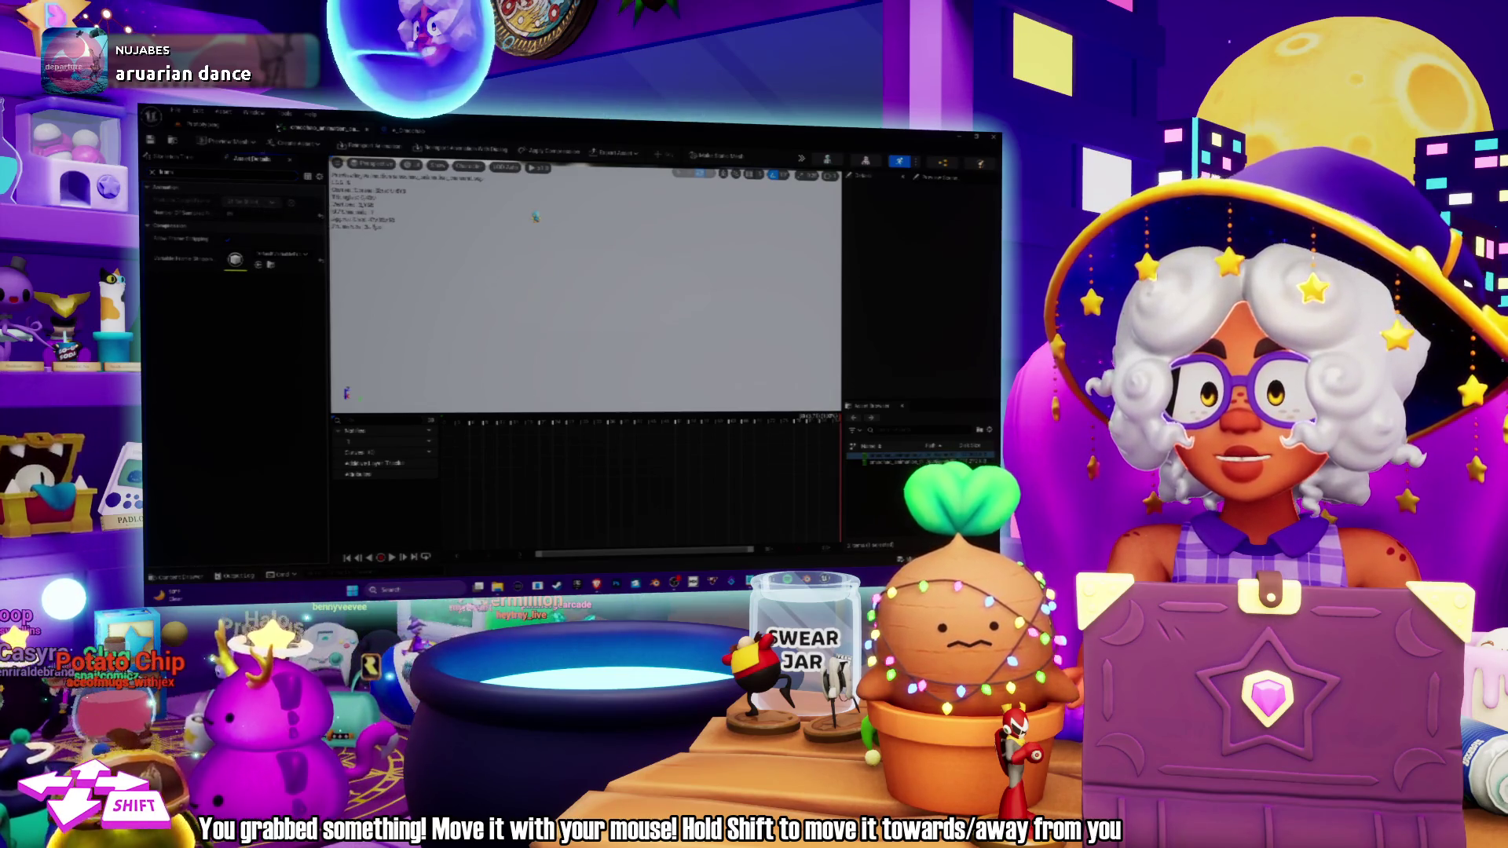
Switch from the animation editor back to the Blueprint's Event Graph.
key(alt+Tab)
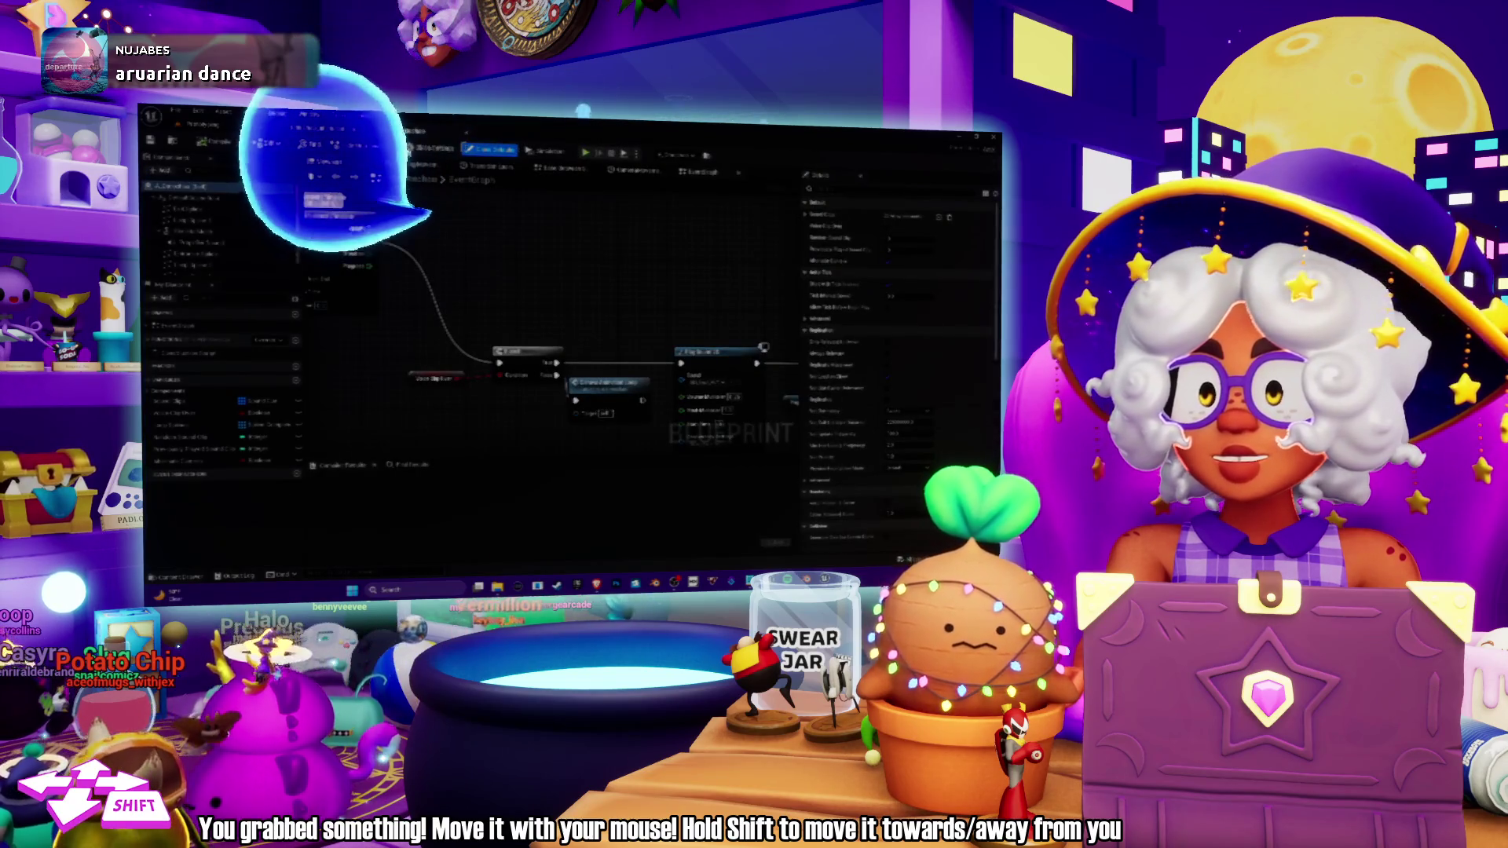
Pan and zoom across the event graph's nodes, then nudge the Play Animation node slightly up-right.
drag(589, 301, 754, 322)
mouse_move(440, 338)
mouse_down()
mouse_move(483, 330)
mouse_move(511, 349)
mouse_up()
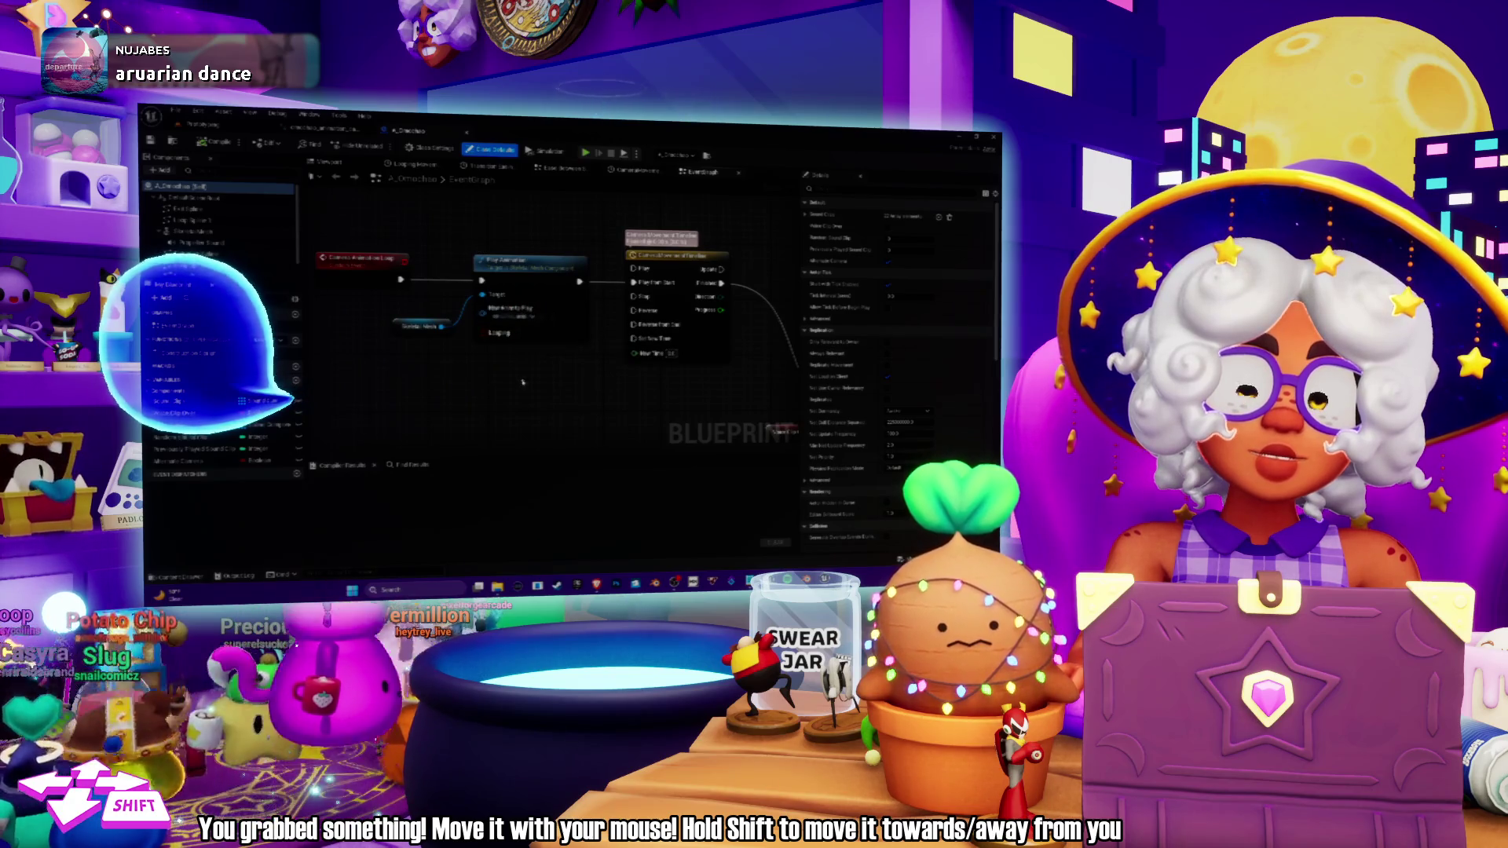
drag(510, 348, 494, 338)
scroll(471, 314, down, 4)
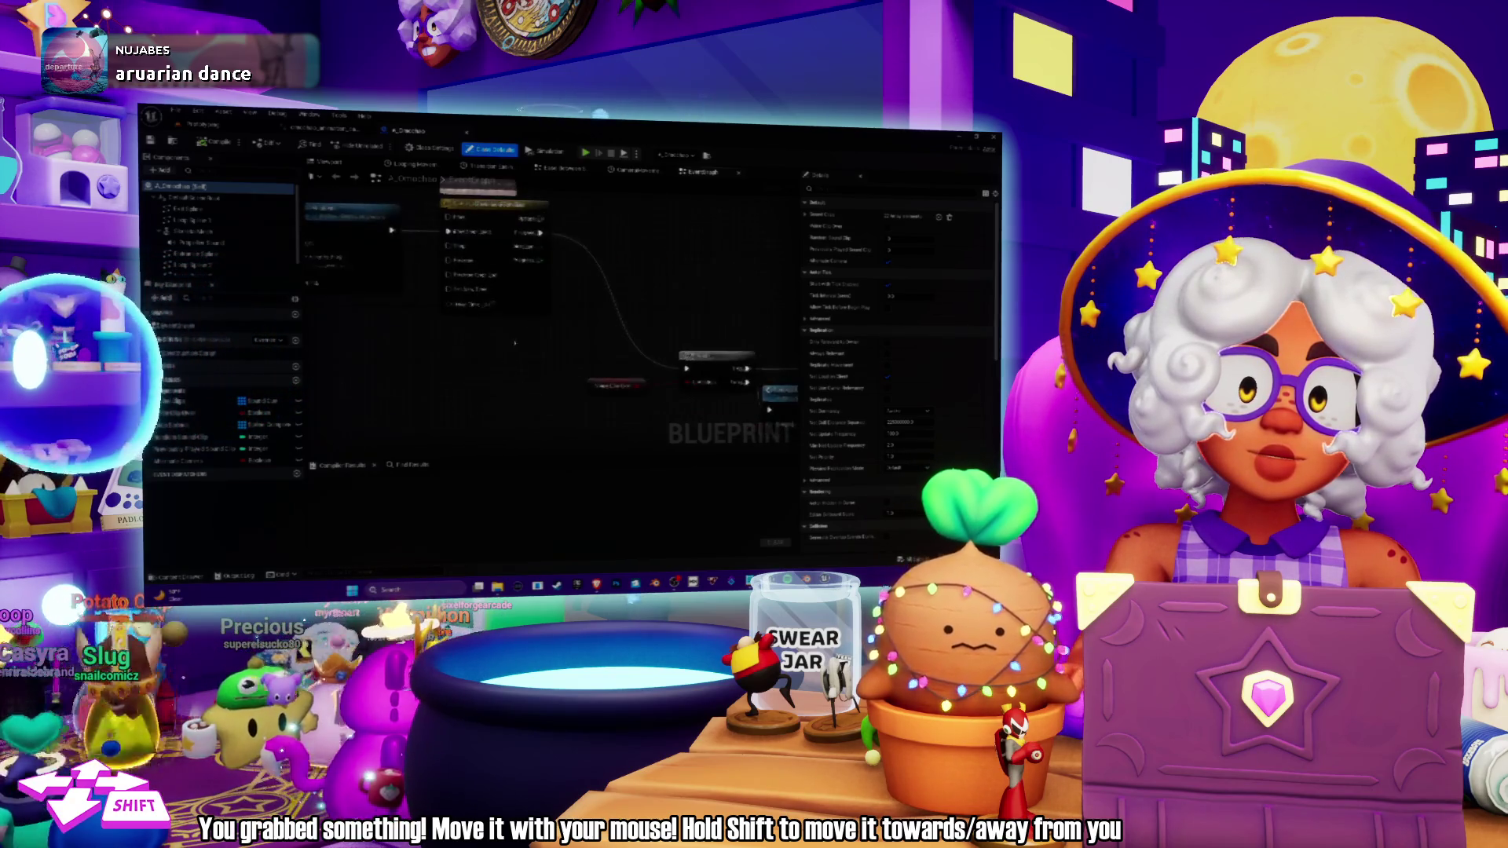
drag(472, 318, 372, 307)
mouse_move(453, 351)
mouse_down()
mouse_move(448, 366)
mouse_move(338, 359)
mouse_move(632, 367)
mouse_up()
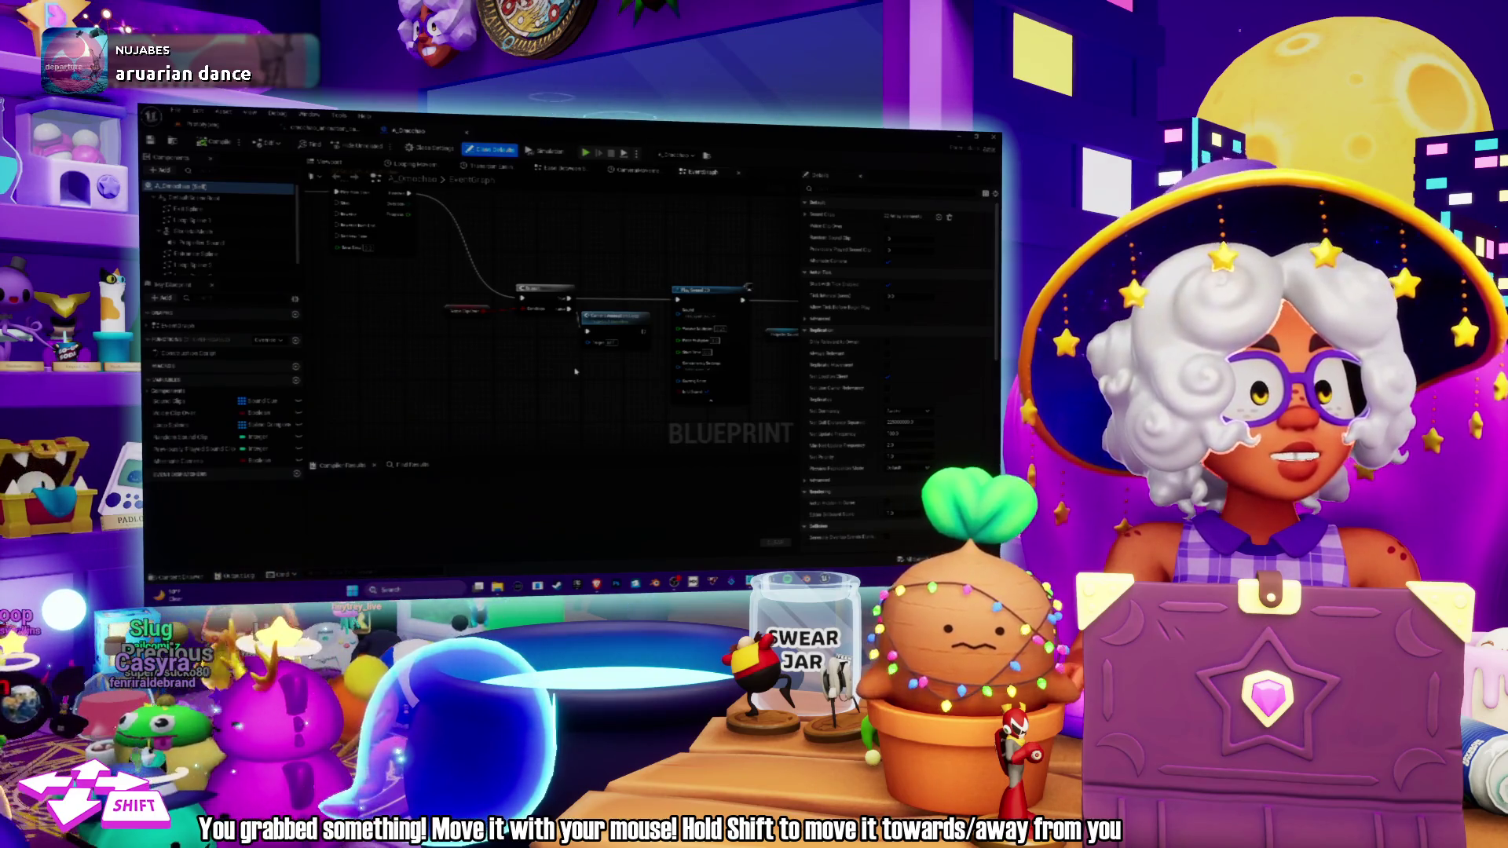
drag(466, 347, 633, 422)
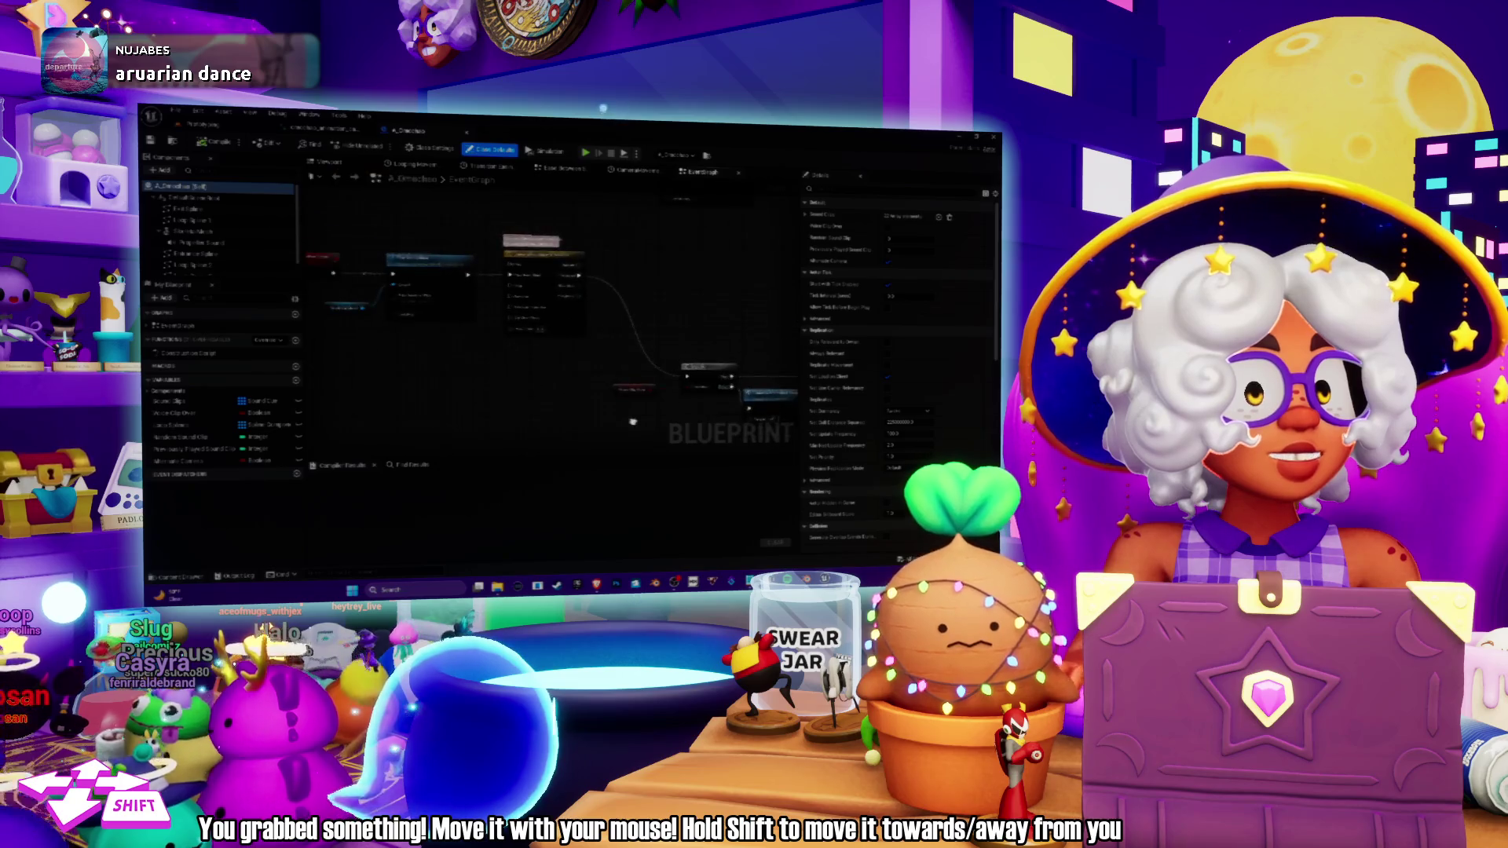
mouse_move(500, 371)
mouse_down()
mouse_move(579, 330)
mouse_move(588, 302)
mouse_move(550, 259)
mouse_move(618, 285)
mouse_move(604, 318)
mouse_up()
scroll(588, 302, down, 3)
drag(503, 294, 532, 359)
scroll(552, 355, up, 4)
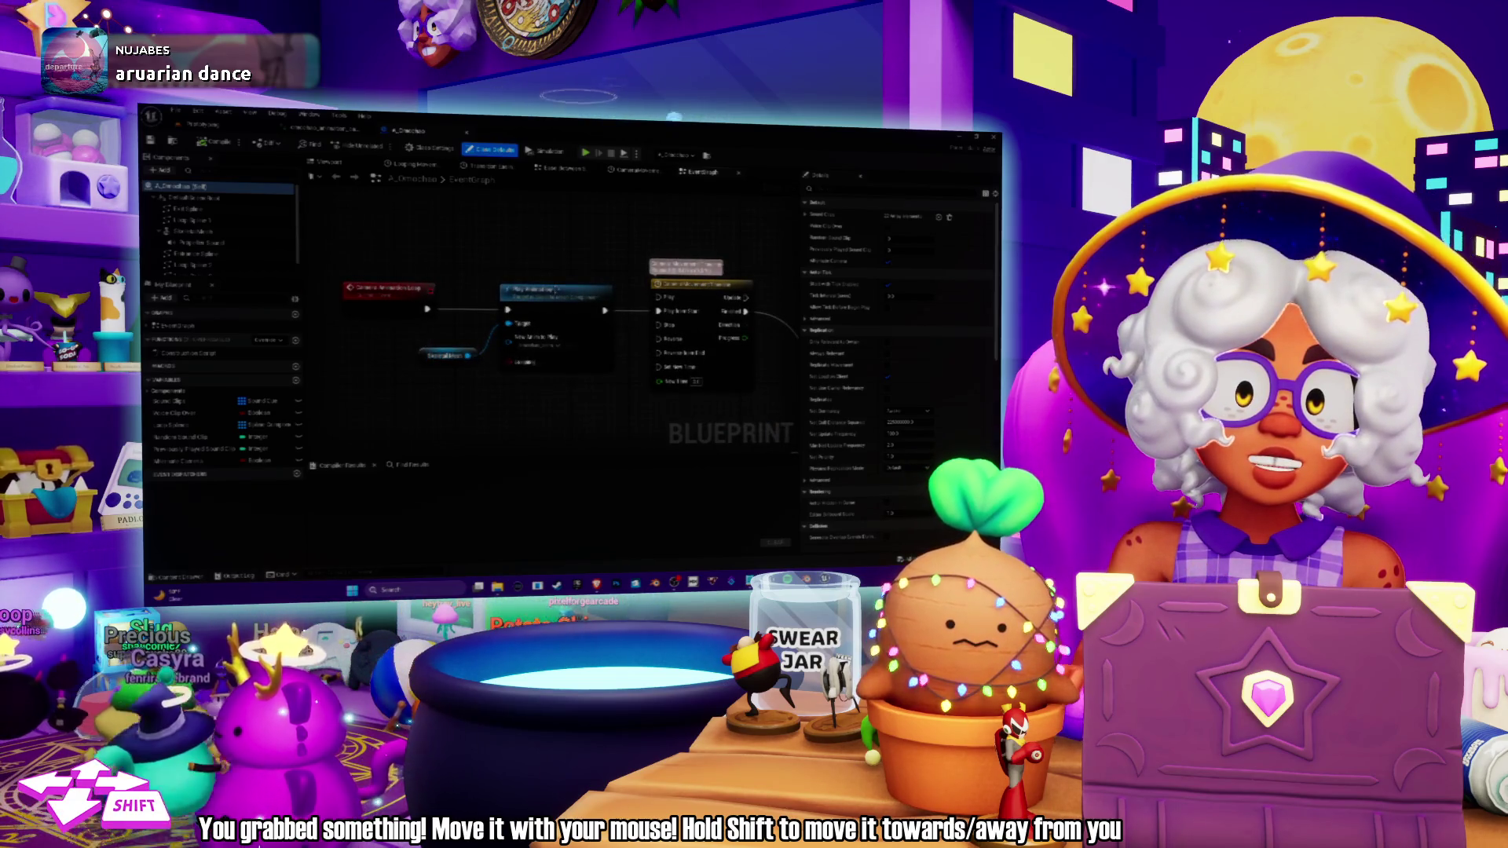
drag(554, 290, 559, 281)
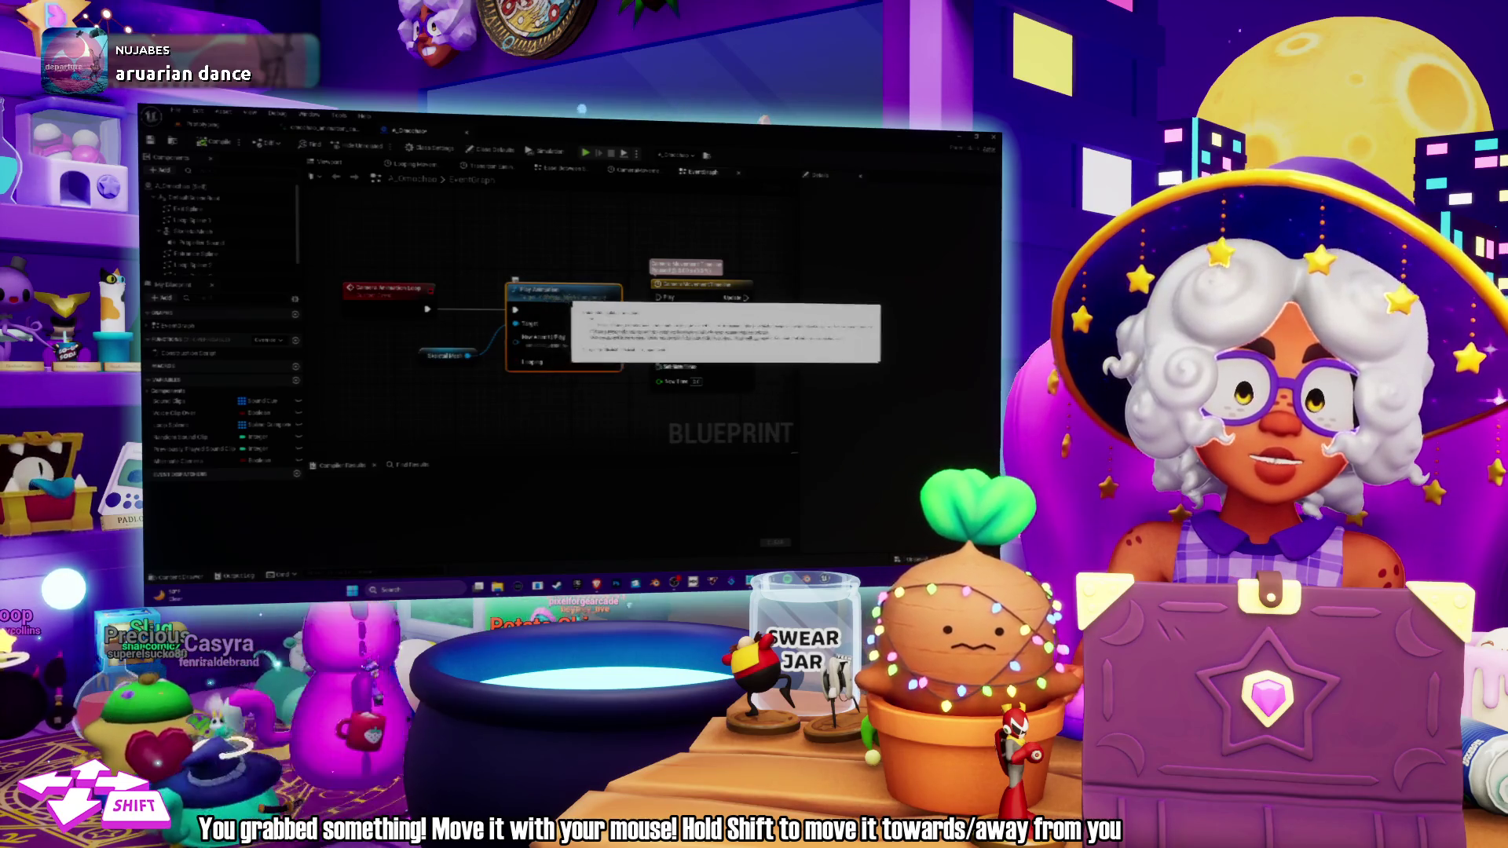
Wire the Skeletal Mesh reference into the Play Animation node's Target pin and check its Looping input.
drag(561, 302, 518, 313)
drag(628, 296, 697, 297)
mouse_move(554, 297)
mouse_down()
mouse_move(589, 308)
mouse_move(568, 316)
mouse_up()
click(565, 322)
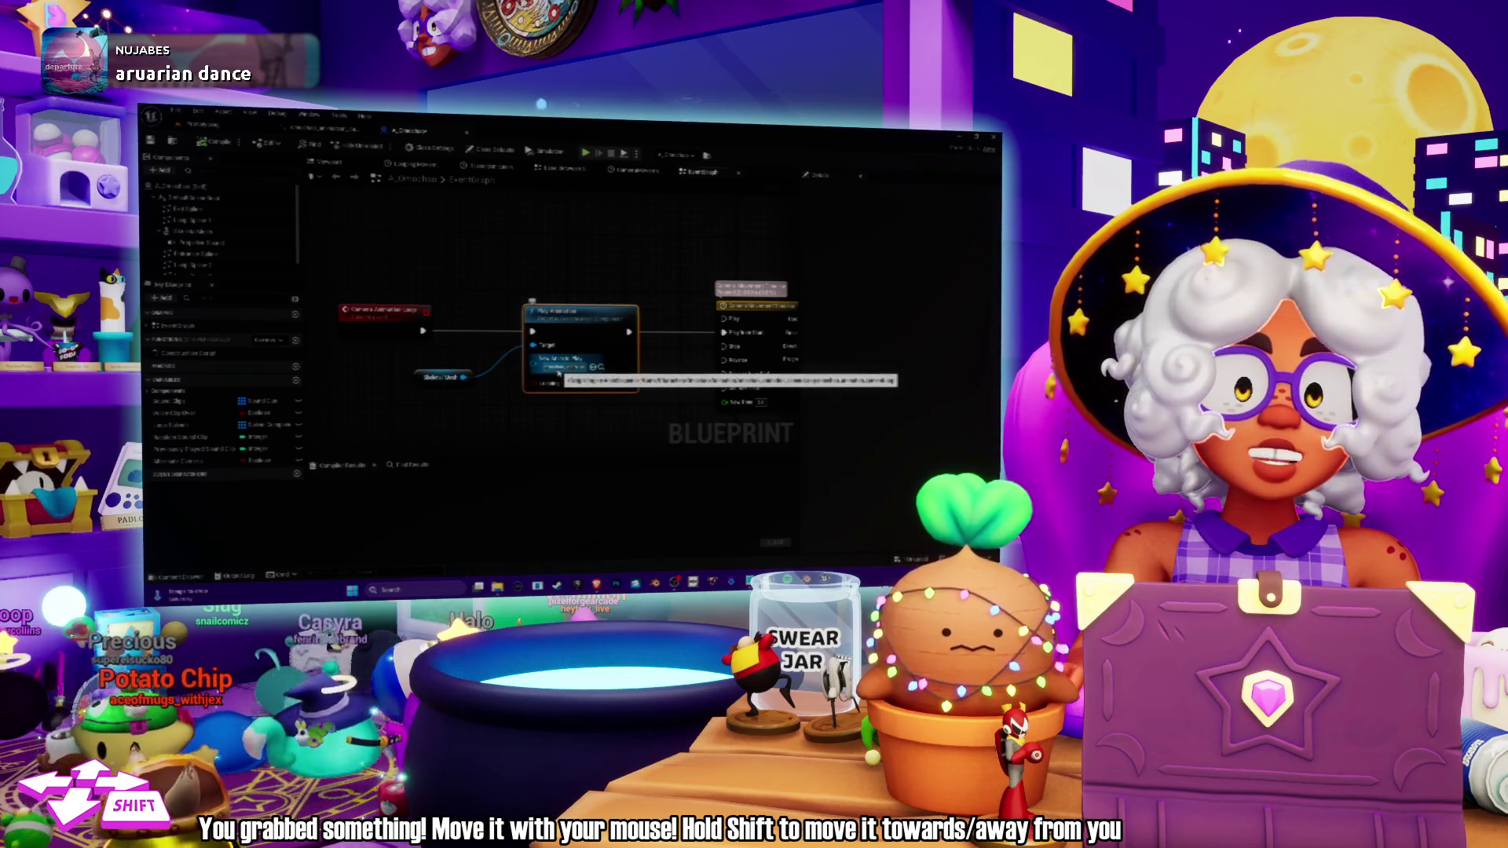
drag(558, 373, 611, 332)
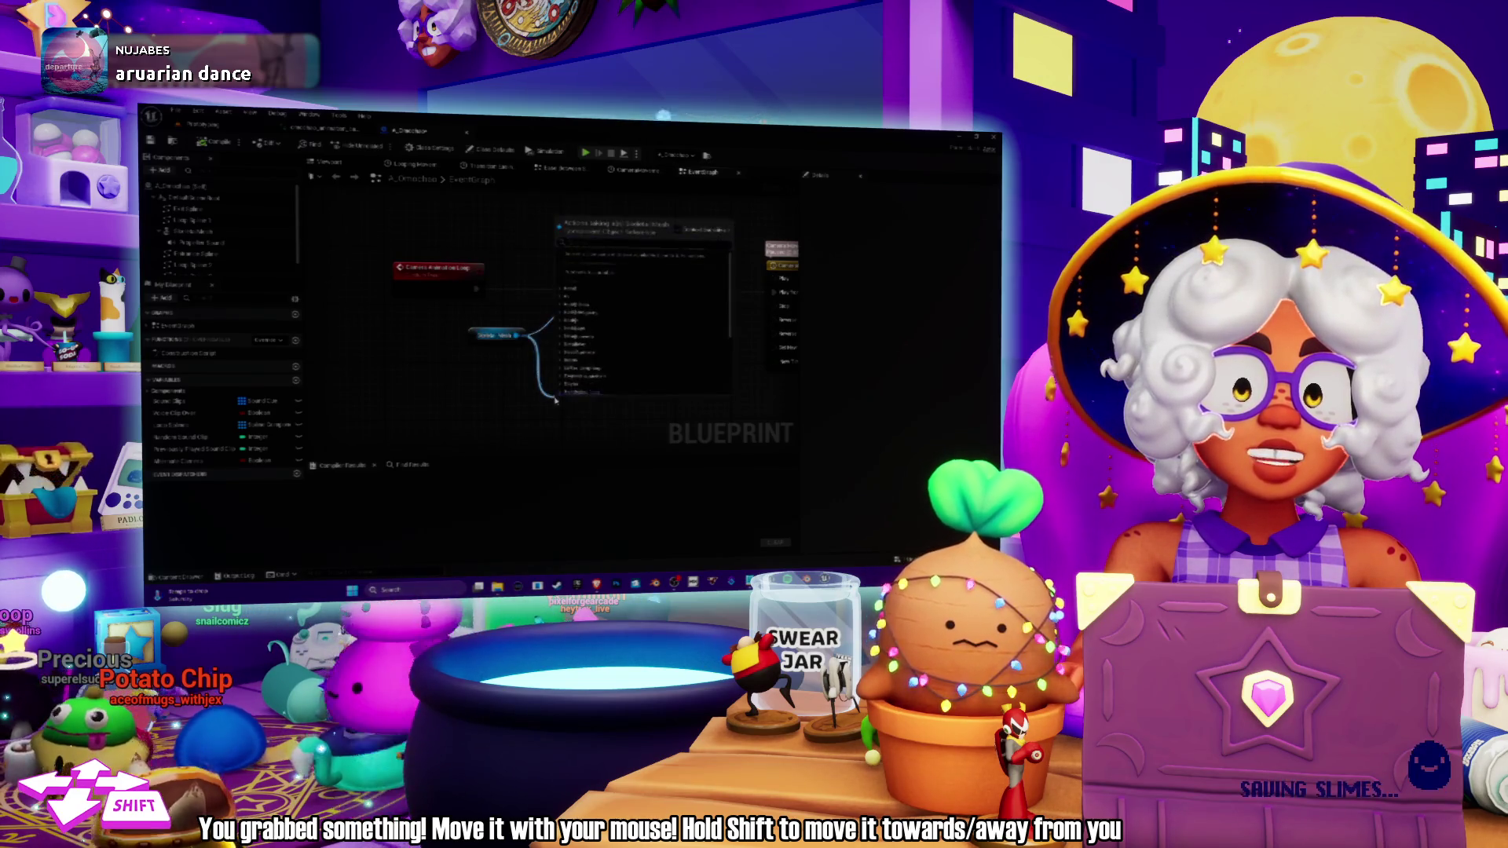
mouse_move(583, 304)
mouse_down()
mouse_move(562, 323)
mouse_move(632, 325)
mouse_up()
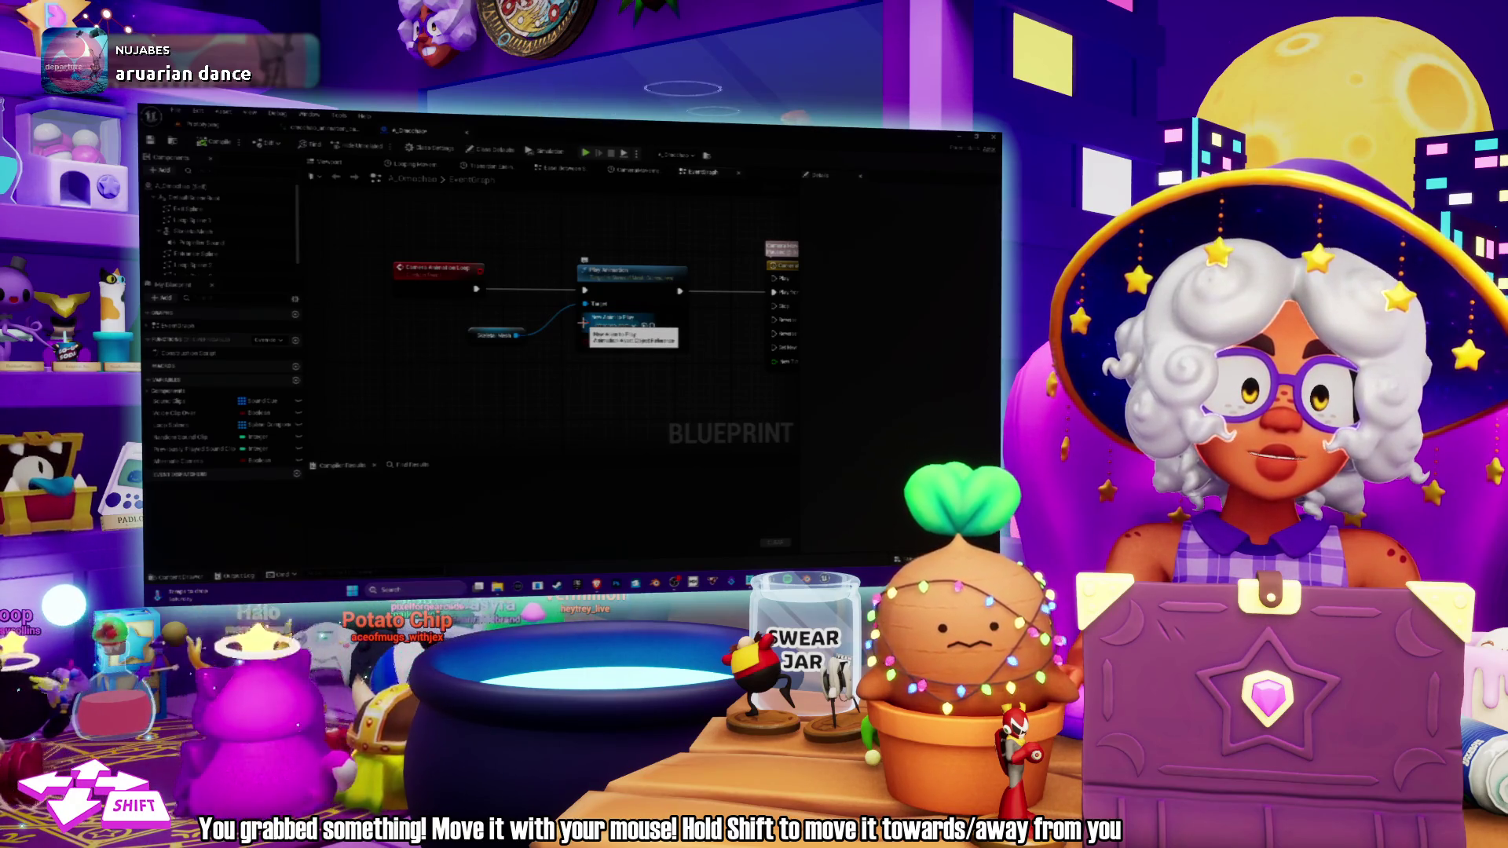
drag(583, 322, 559, 328)
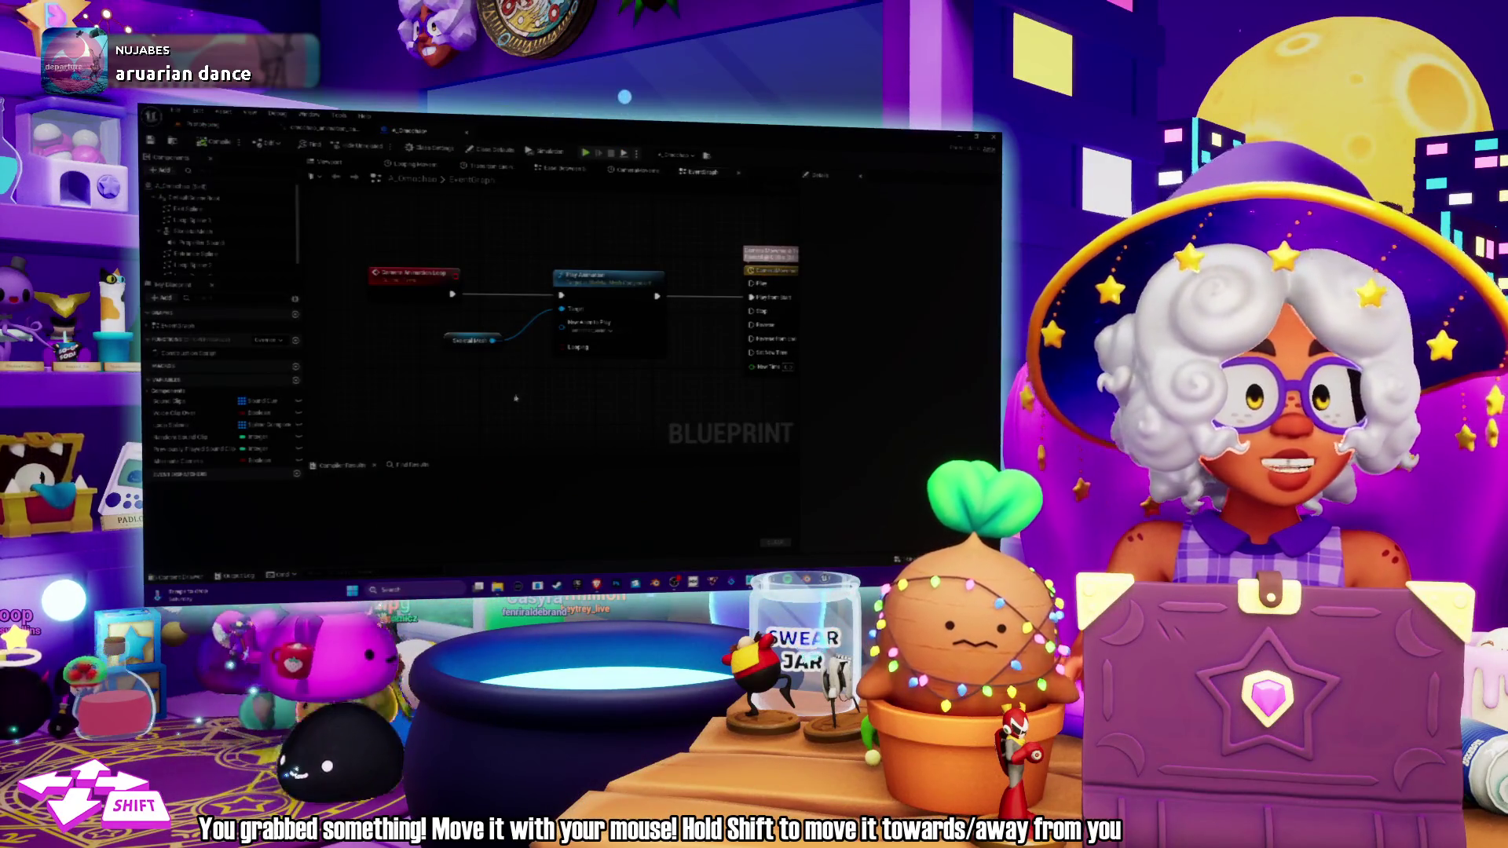
drag(513, 391, 535, 399)
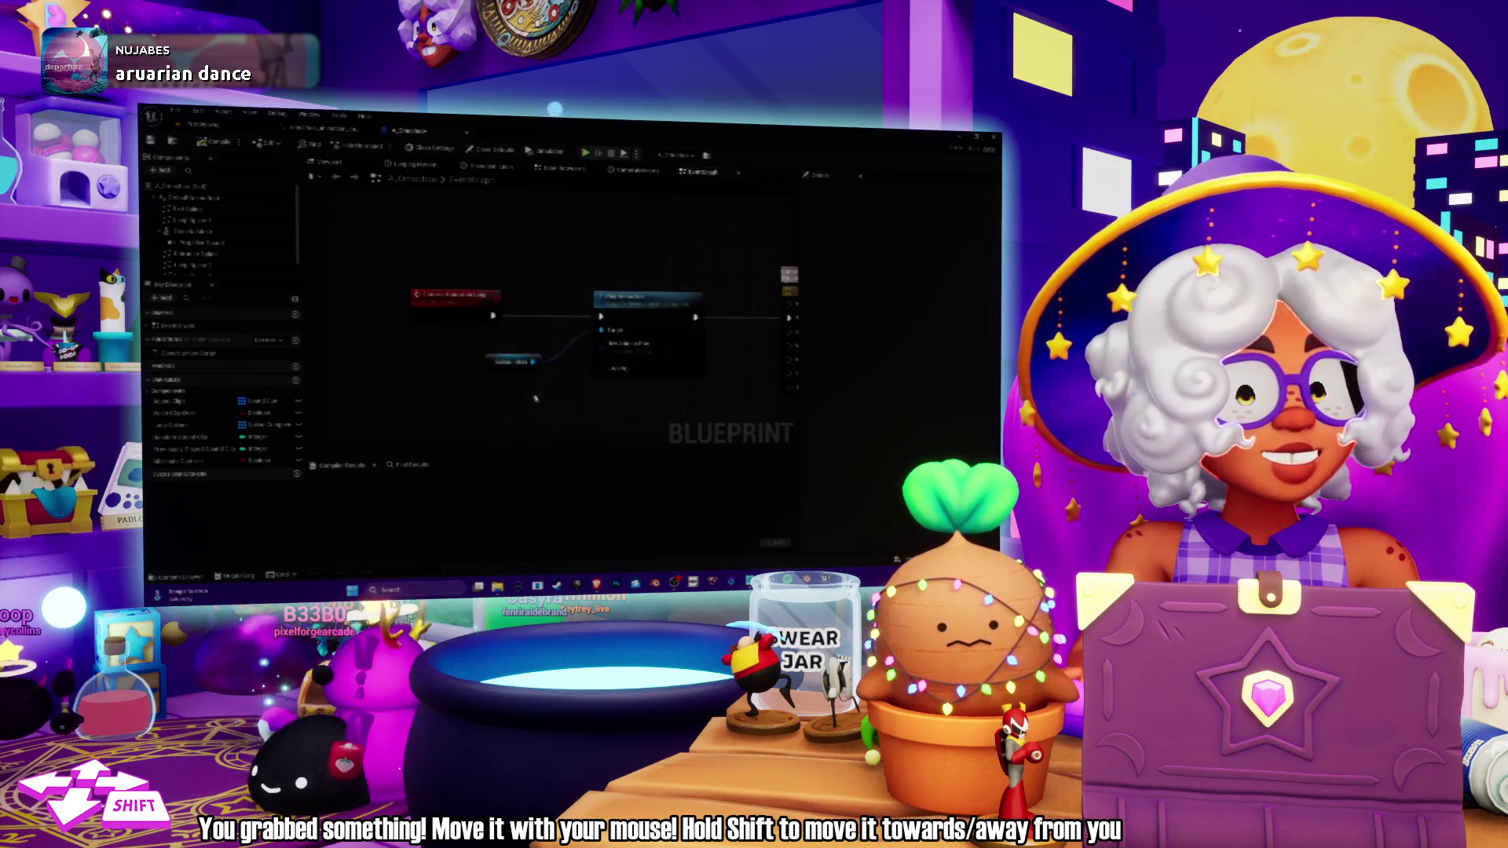
click(499, 362)
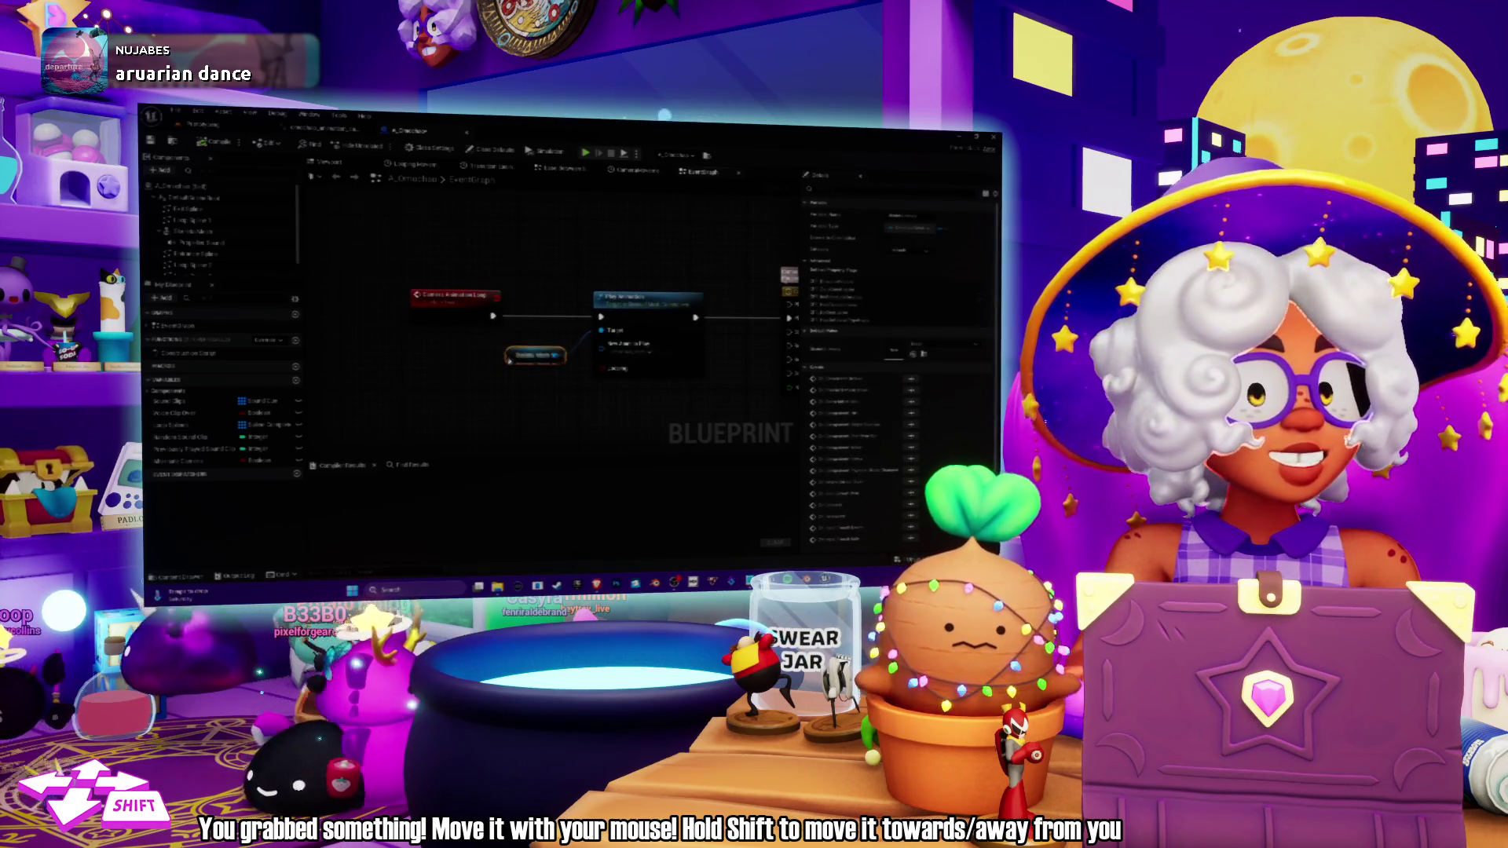
drag(494, 386, 504, 373)
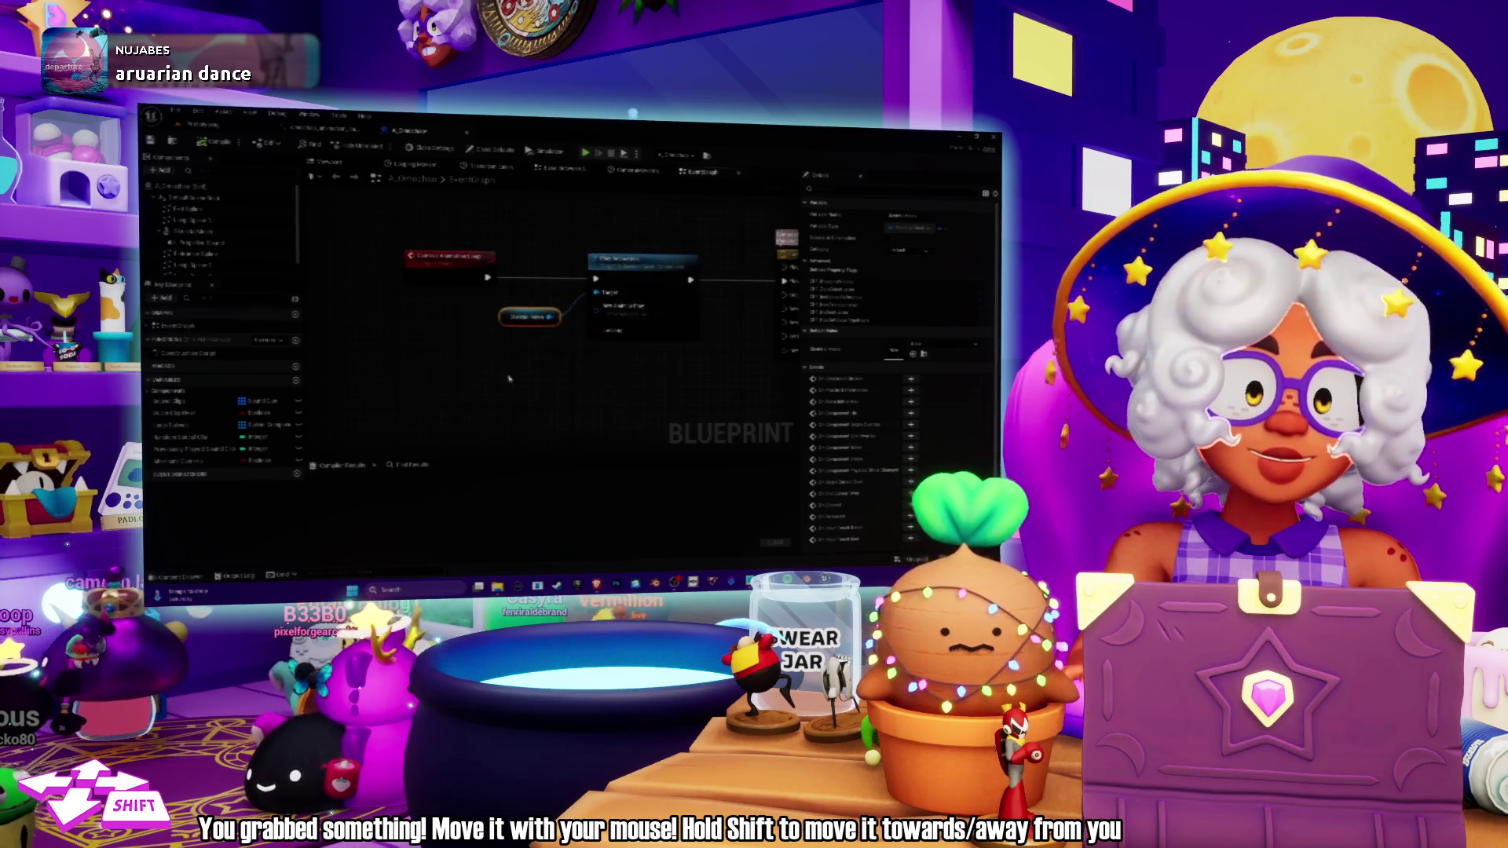
drag(495, 368, 516, 379)
drag(460, 302, 436, 298)
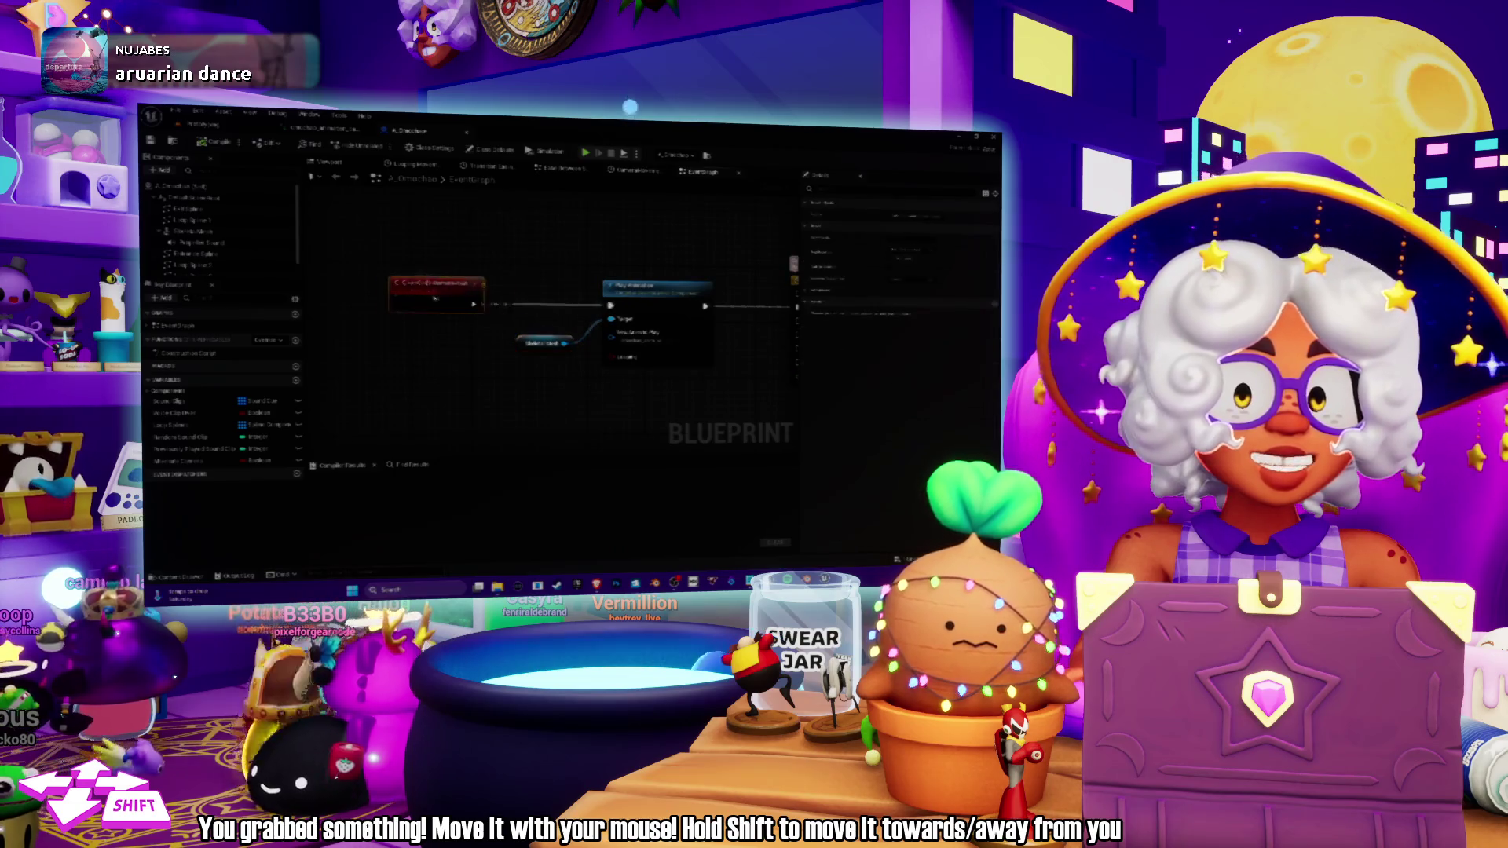
drag(538, 379, 588, 366)
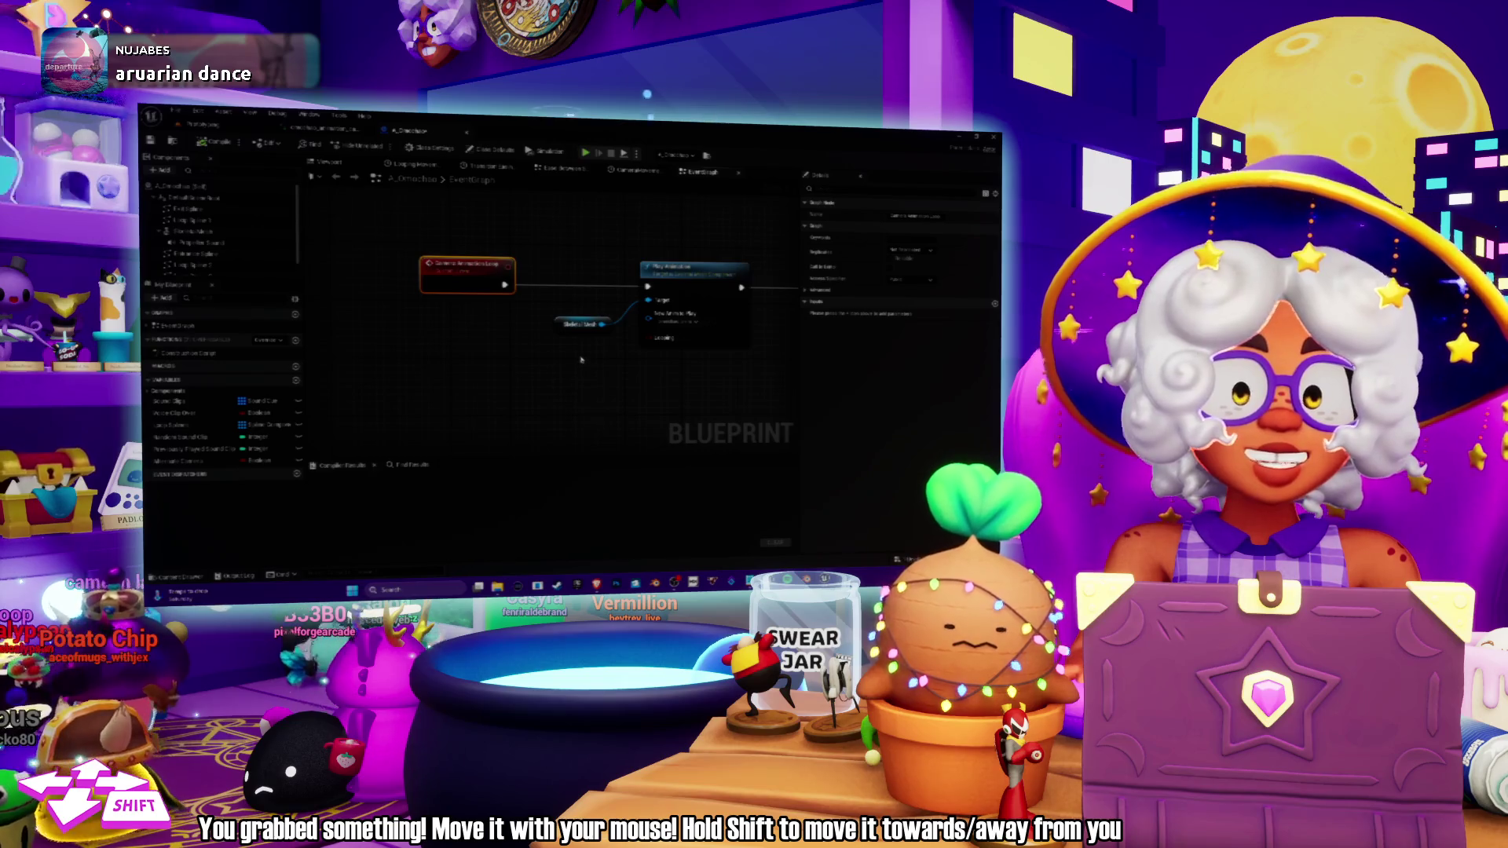
scroll(592, 360, down, 1)
drag(593, 361, 474, 360)
drag(610, 305, 614, 322)
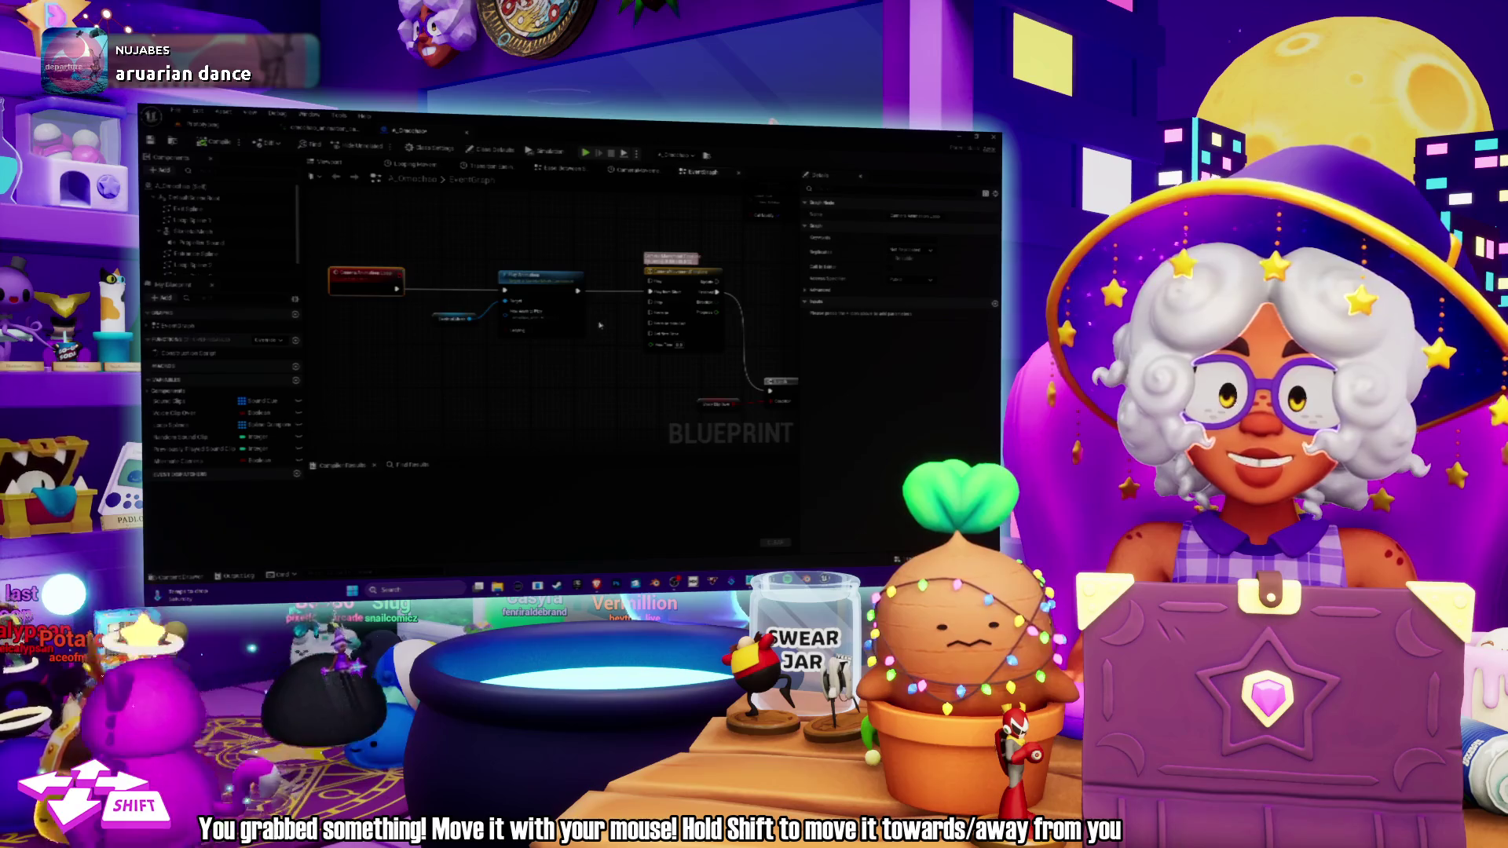
scroll(600, 324, up, 2)
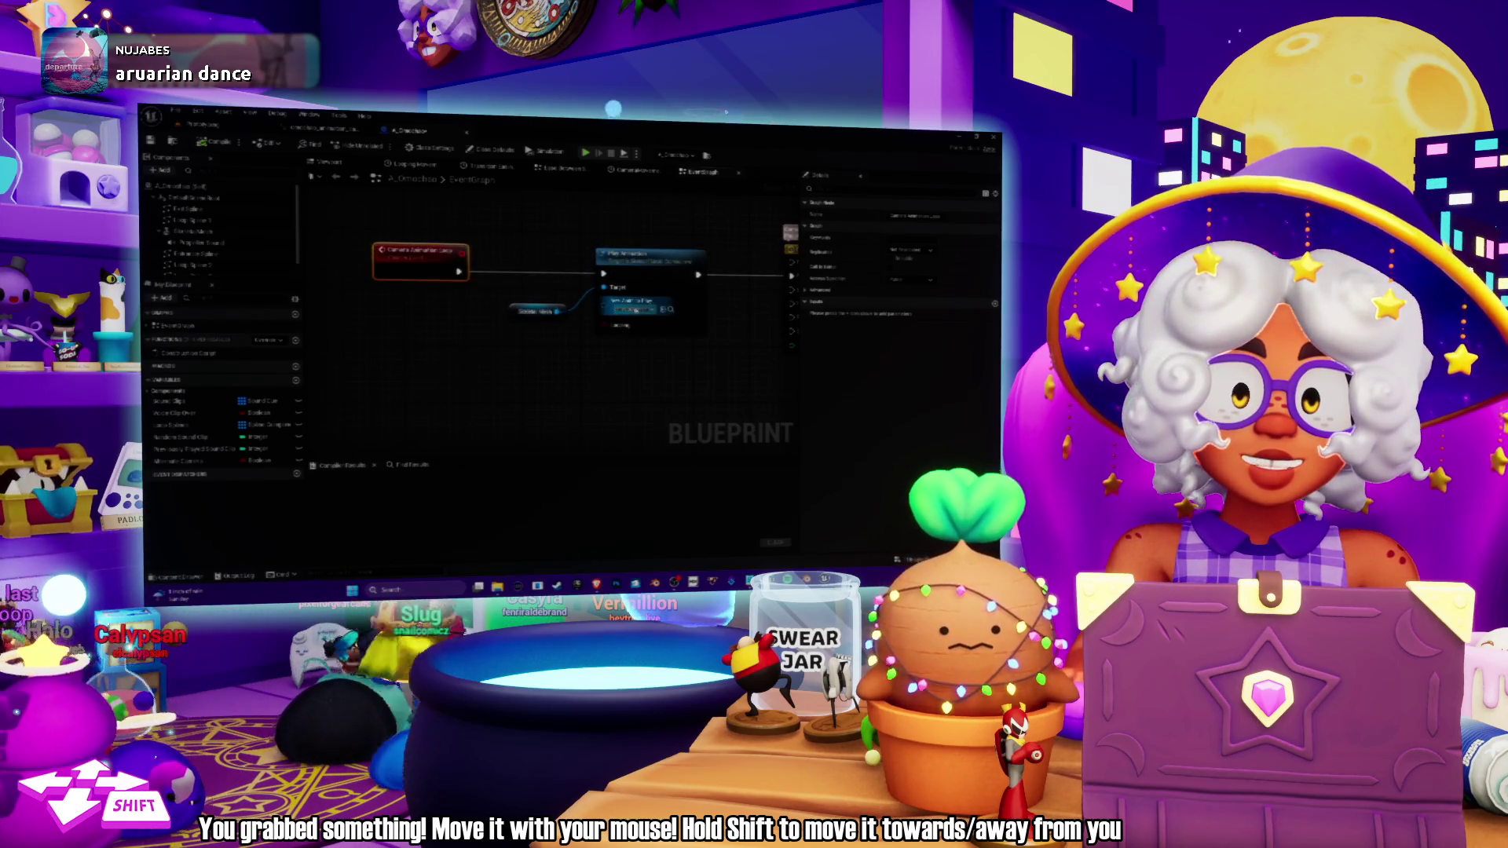
Add an Animation Data node pulled off the Skeletal Mesh output.
mouse_move(589, 313)
mouse_down()
mouse_move(565, 346)
mouse_move(575, 382)
mouse_up()
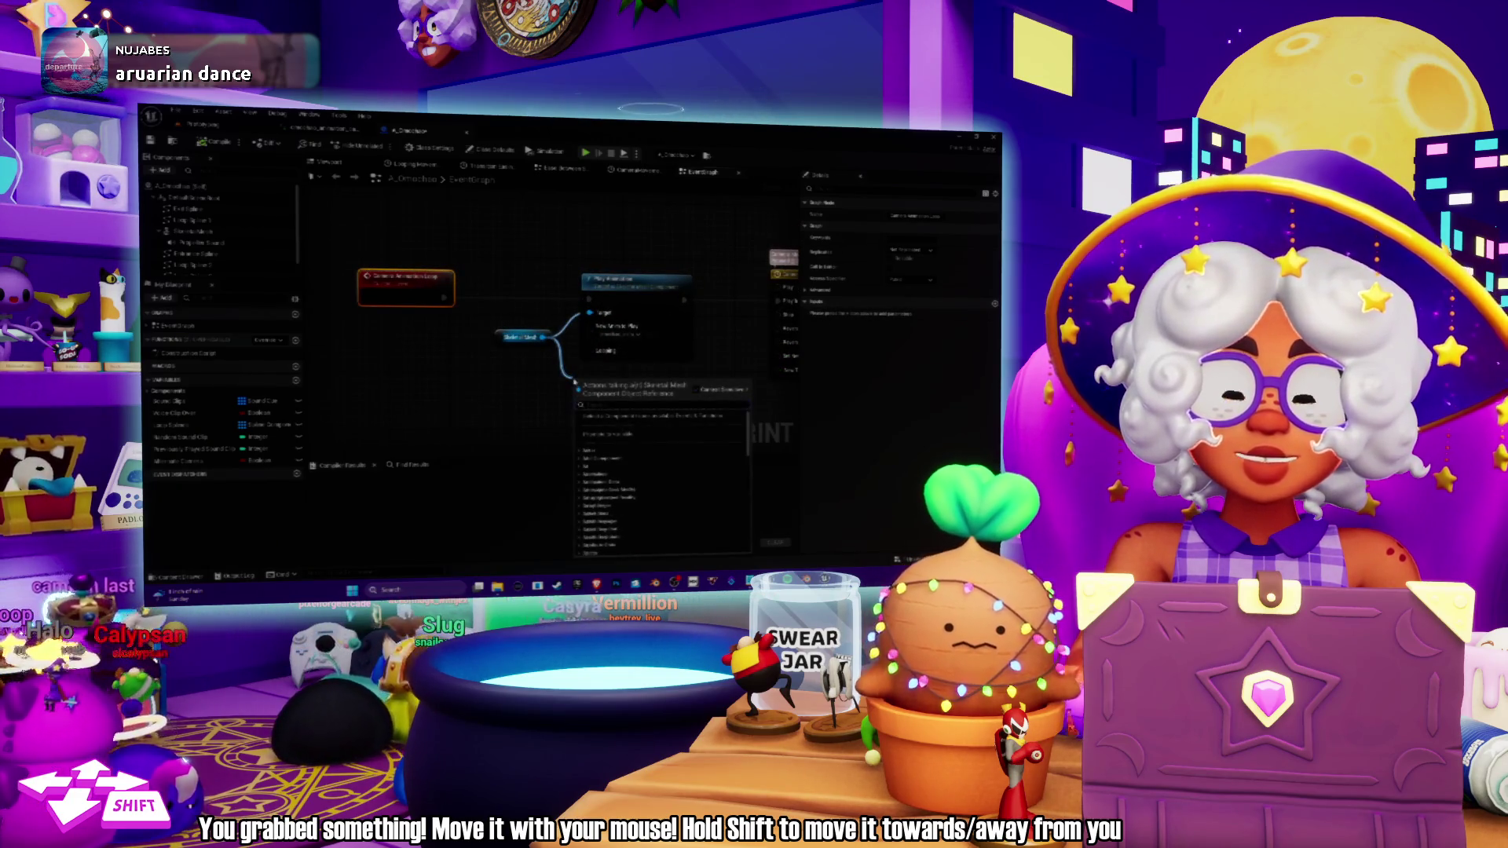
text(animation)
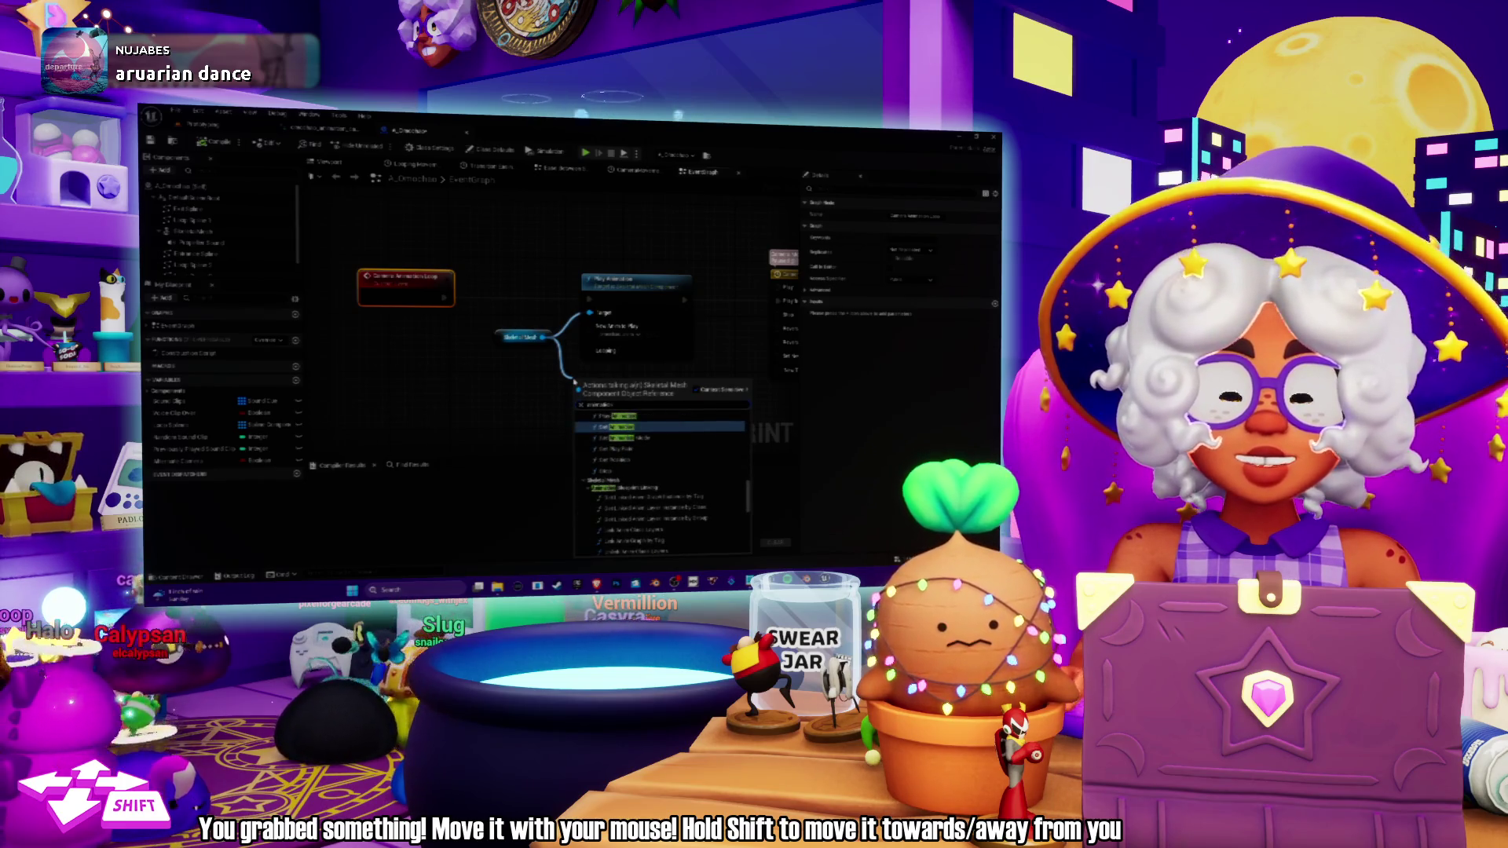
scroll(626, 467, down, 2)
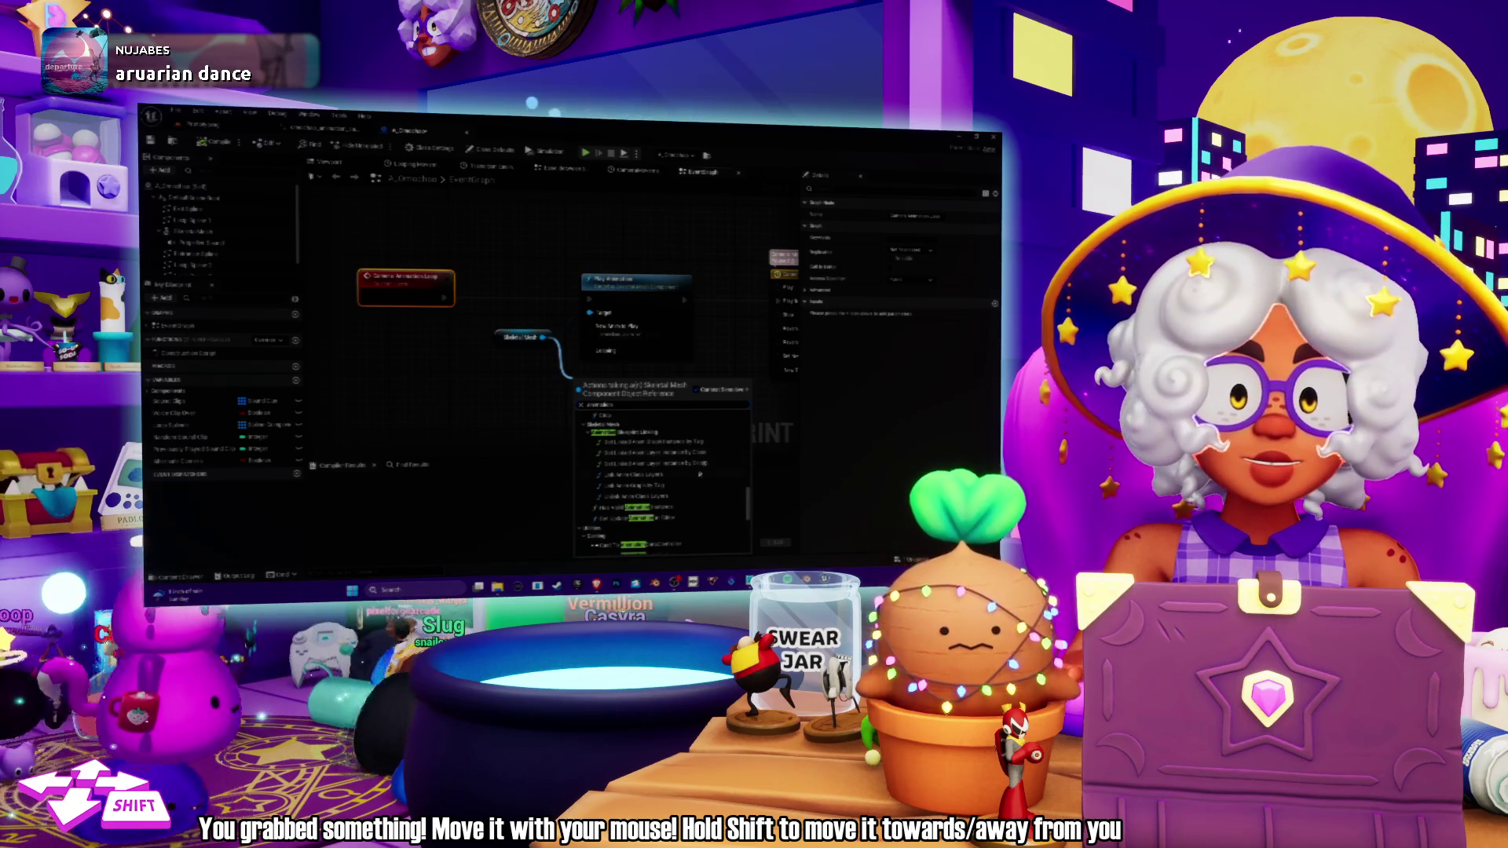
scroll(683, 510, down, 5)
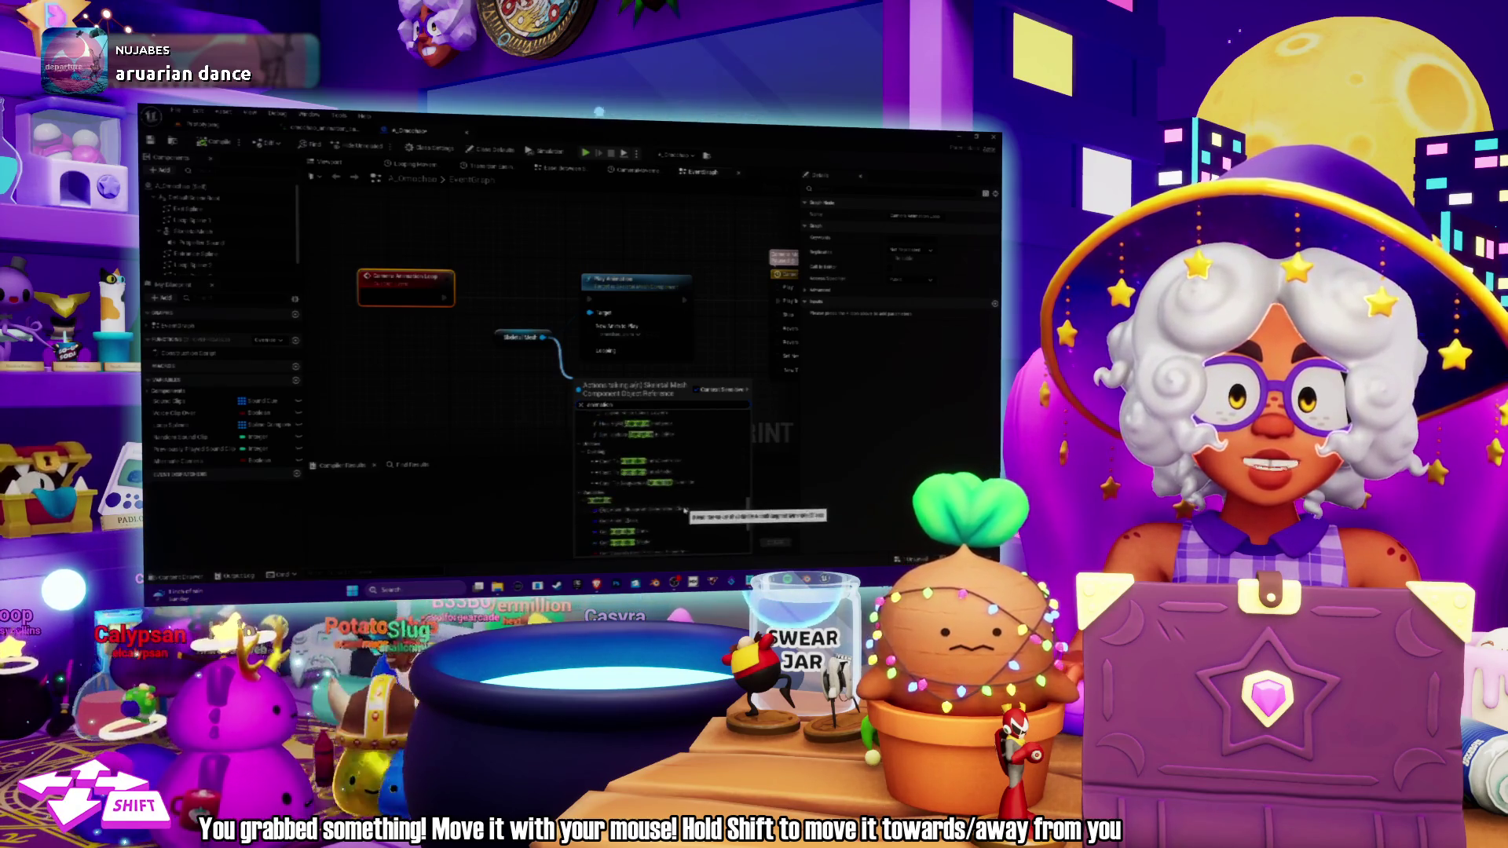
scroll(684, 510, down, 5)
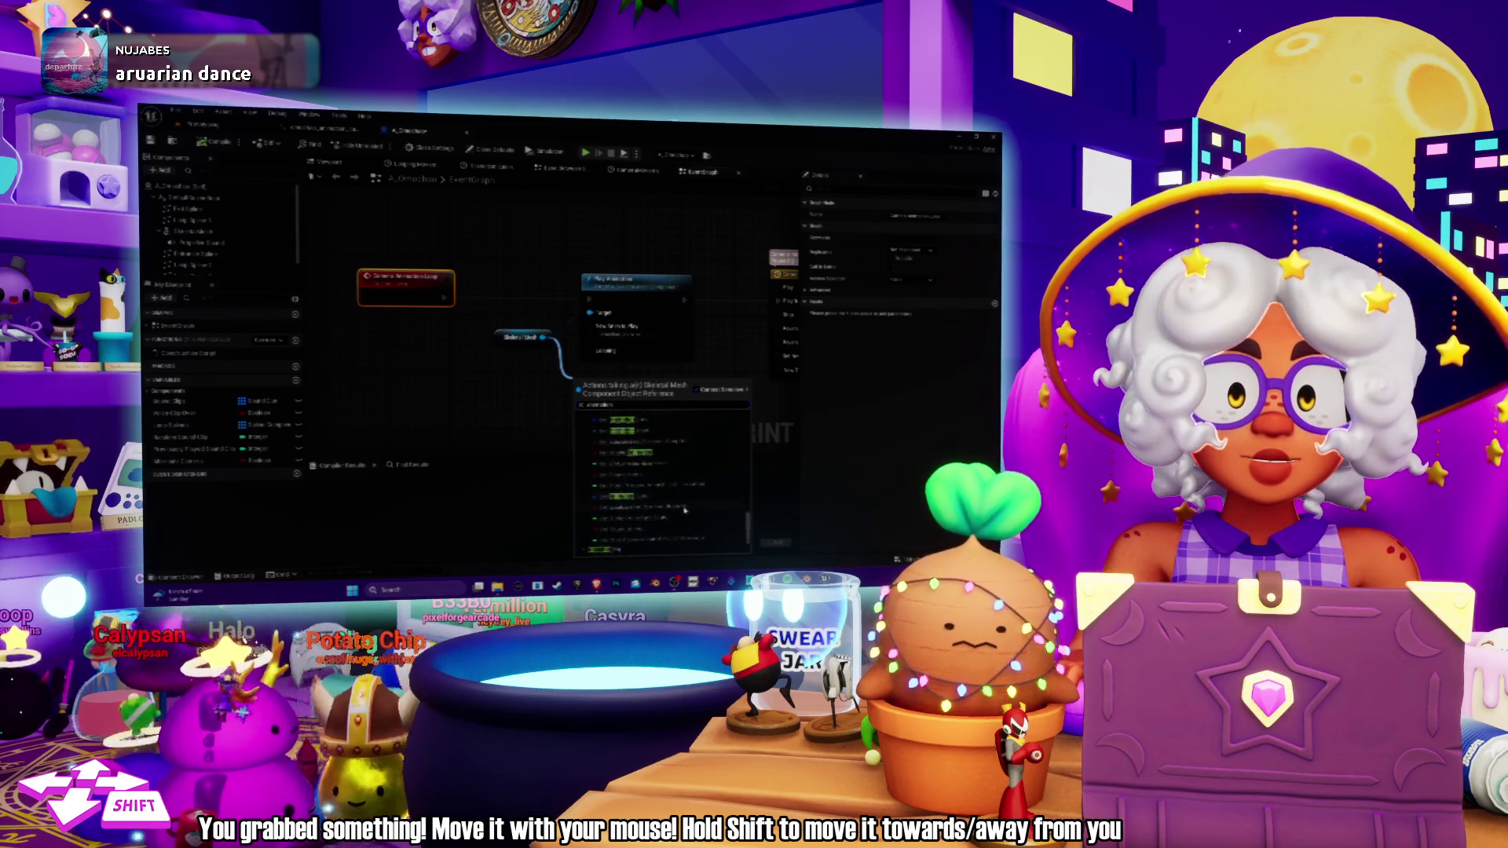
scroll(684, 511, up, 3)
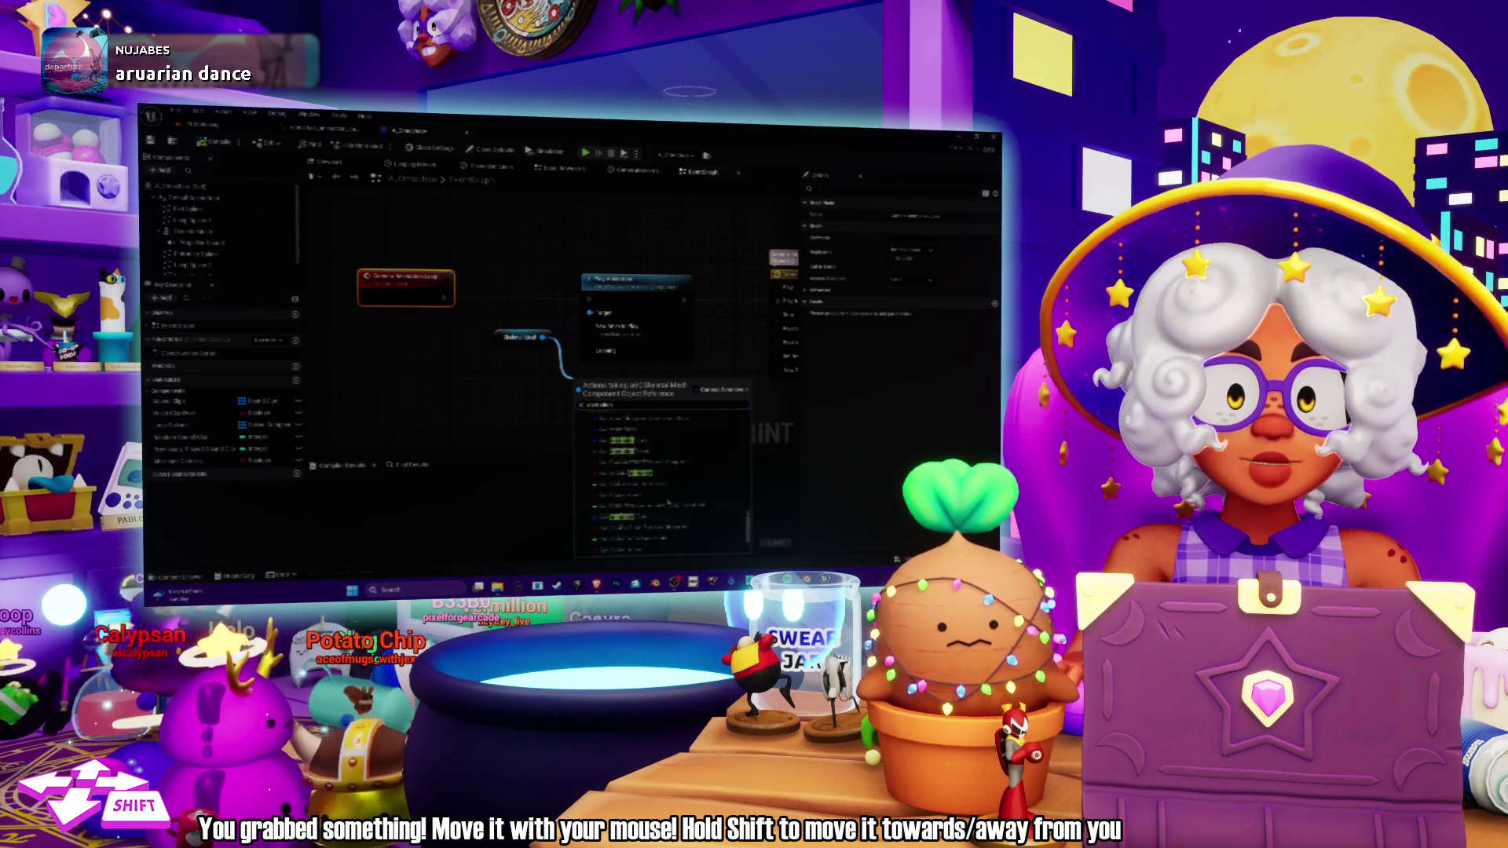
click(659, 516)
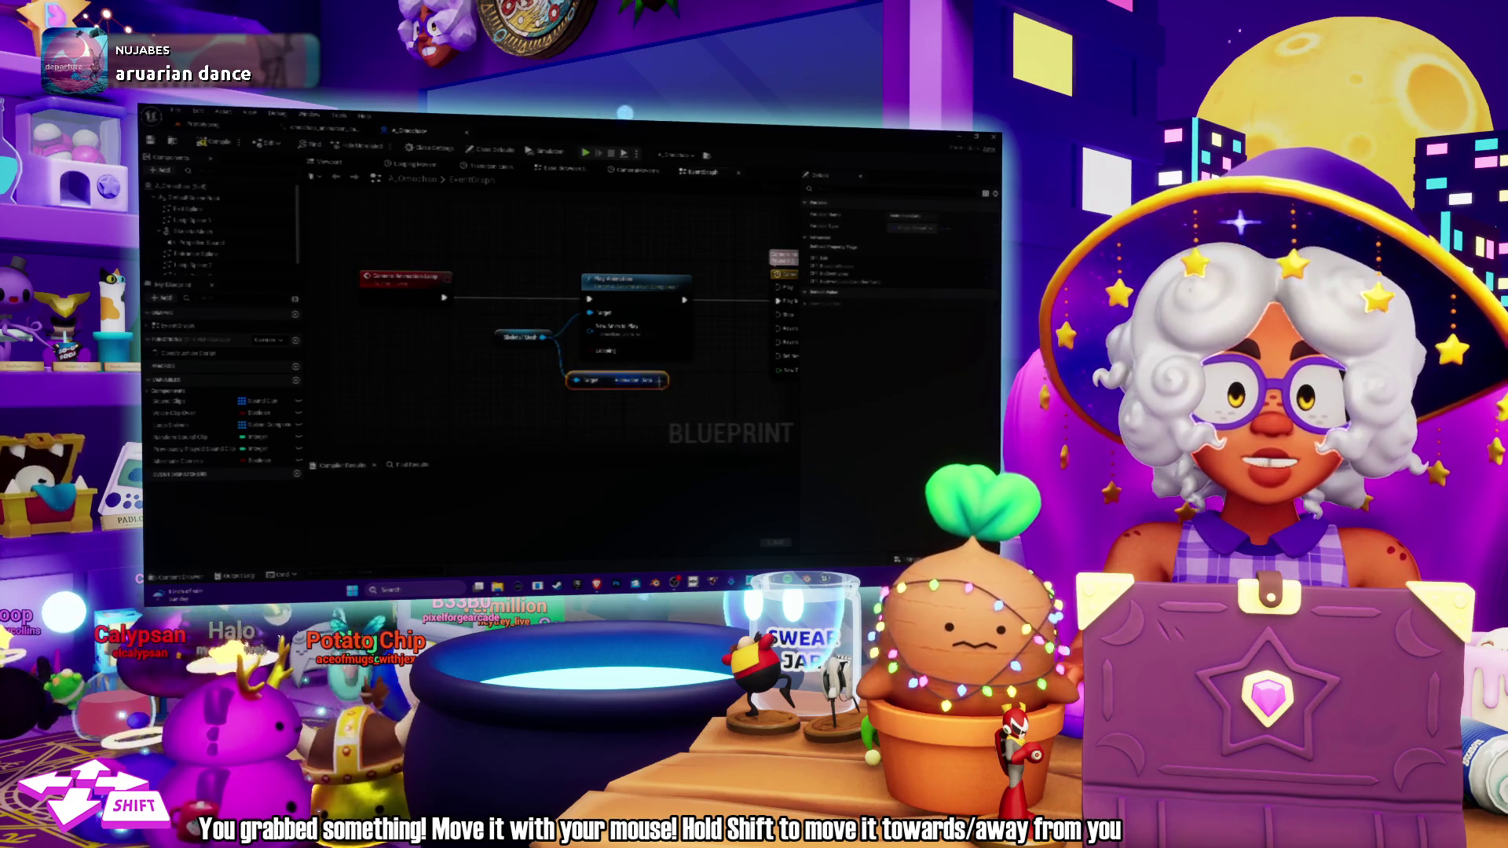
Connect a Break Single Animation Play Data node to Animation Data, expanded and placed lower left.
drag(712, 390, 709, 389)
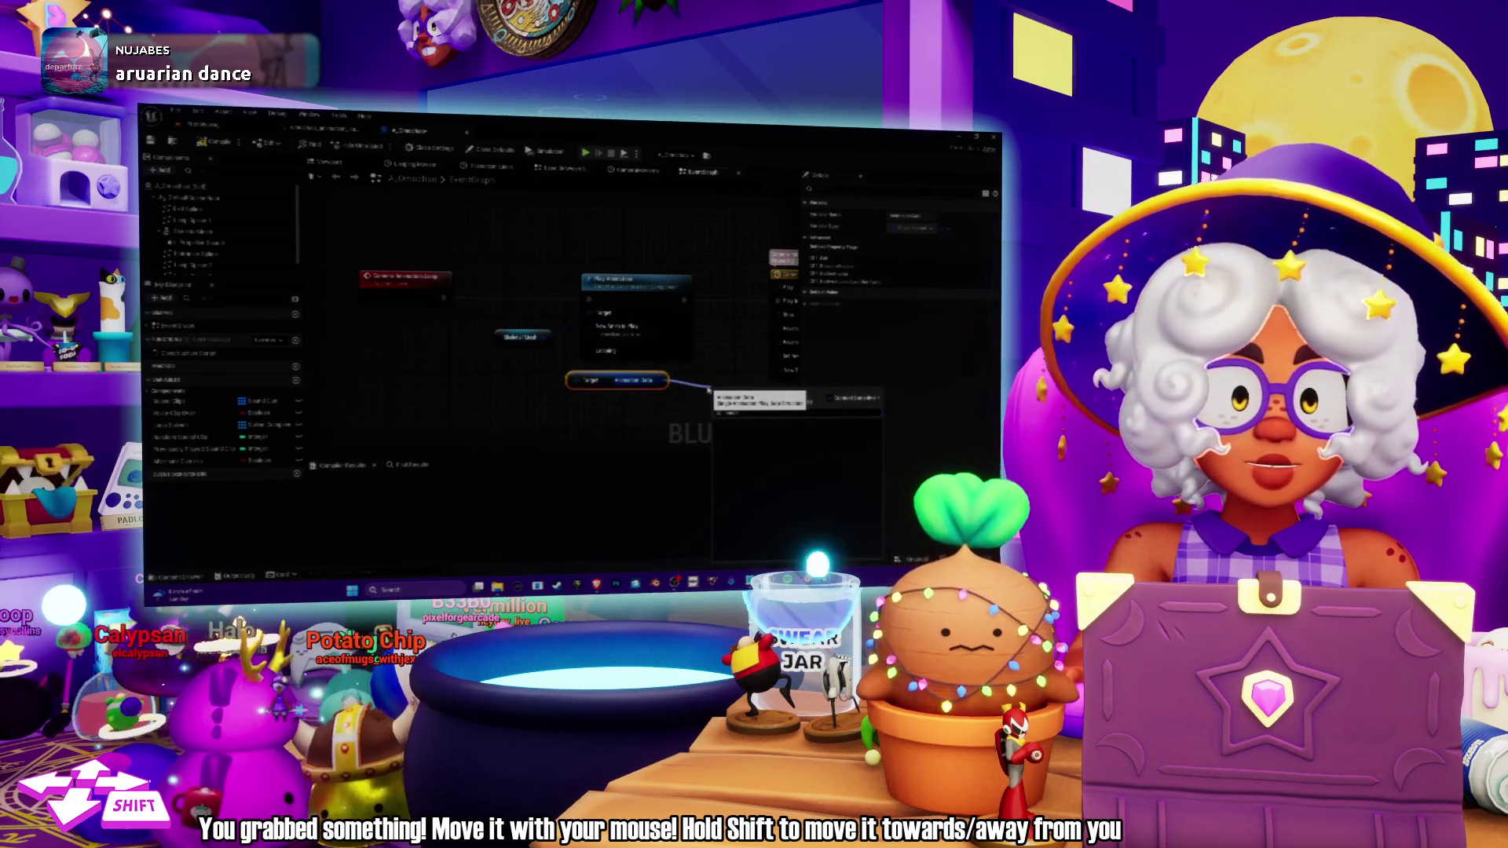
text(breakani)
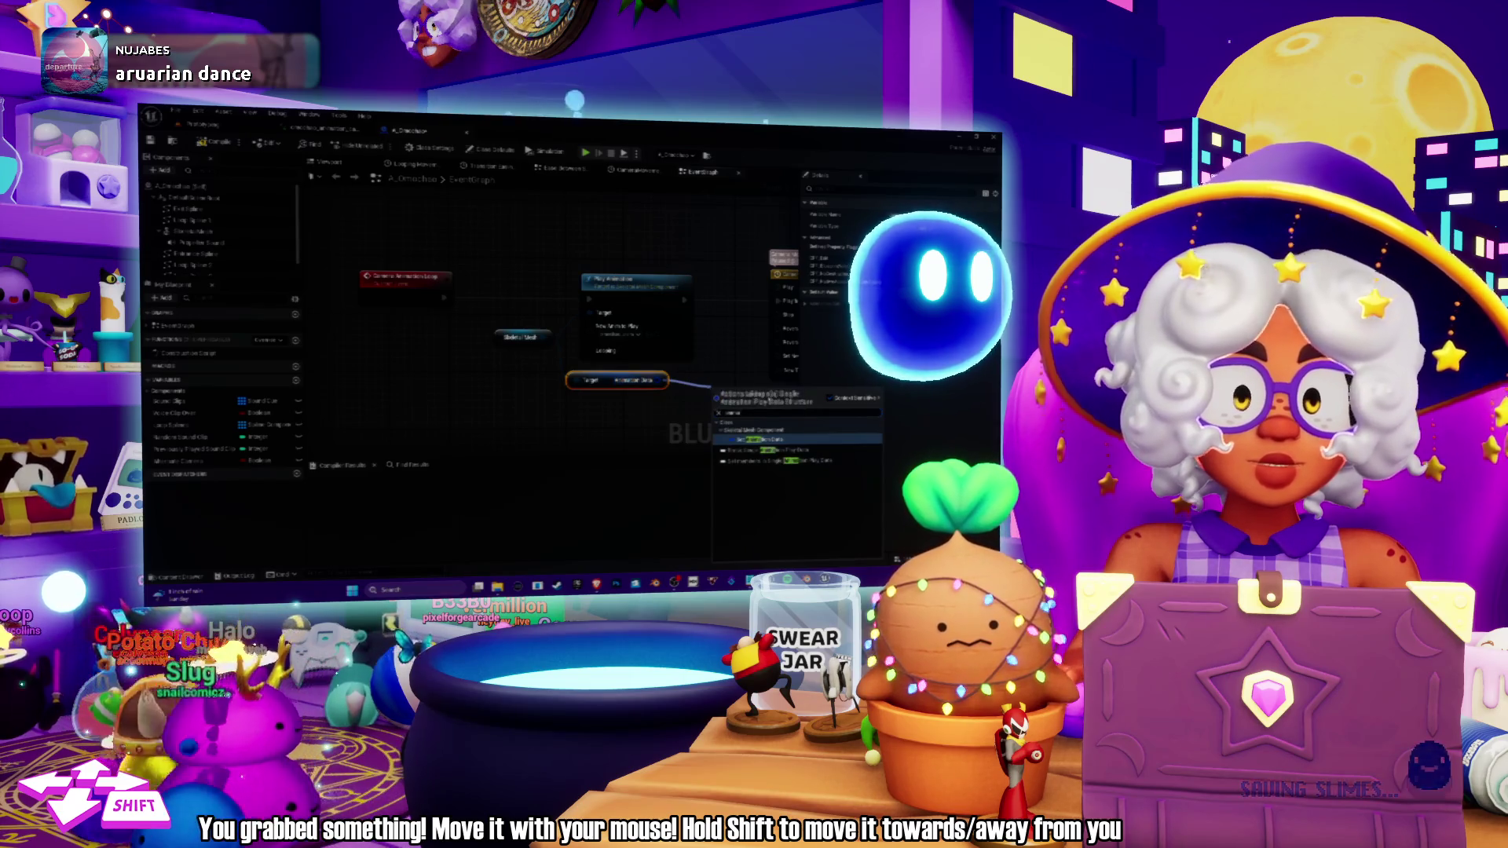
key(Return)
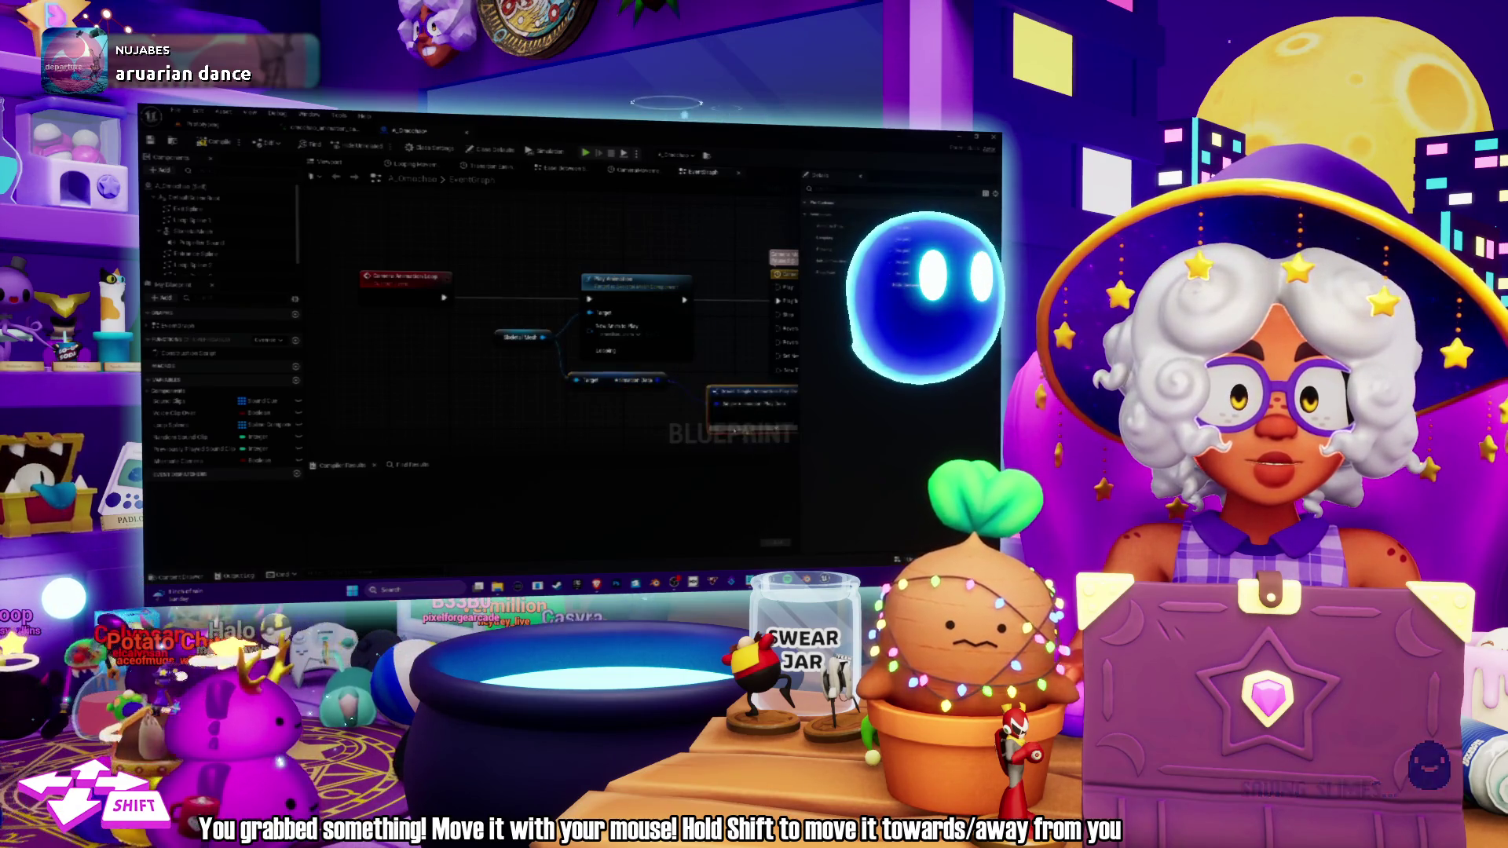
click(662, 370)
drag(628, 333, 490, 361)
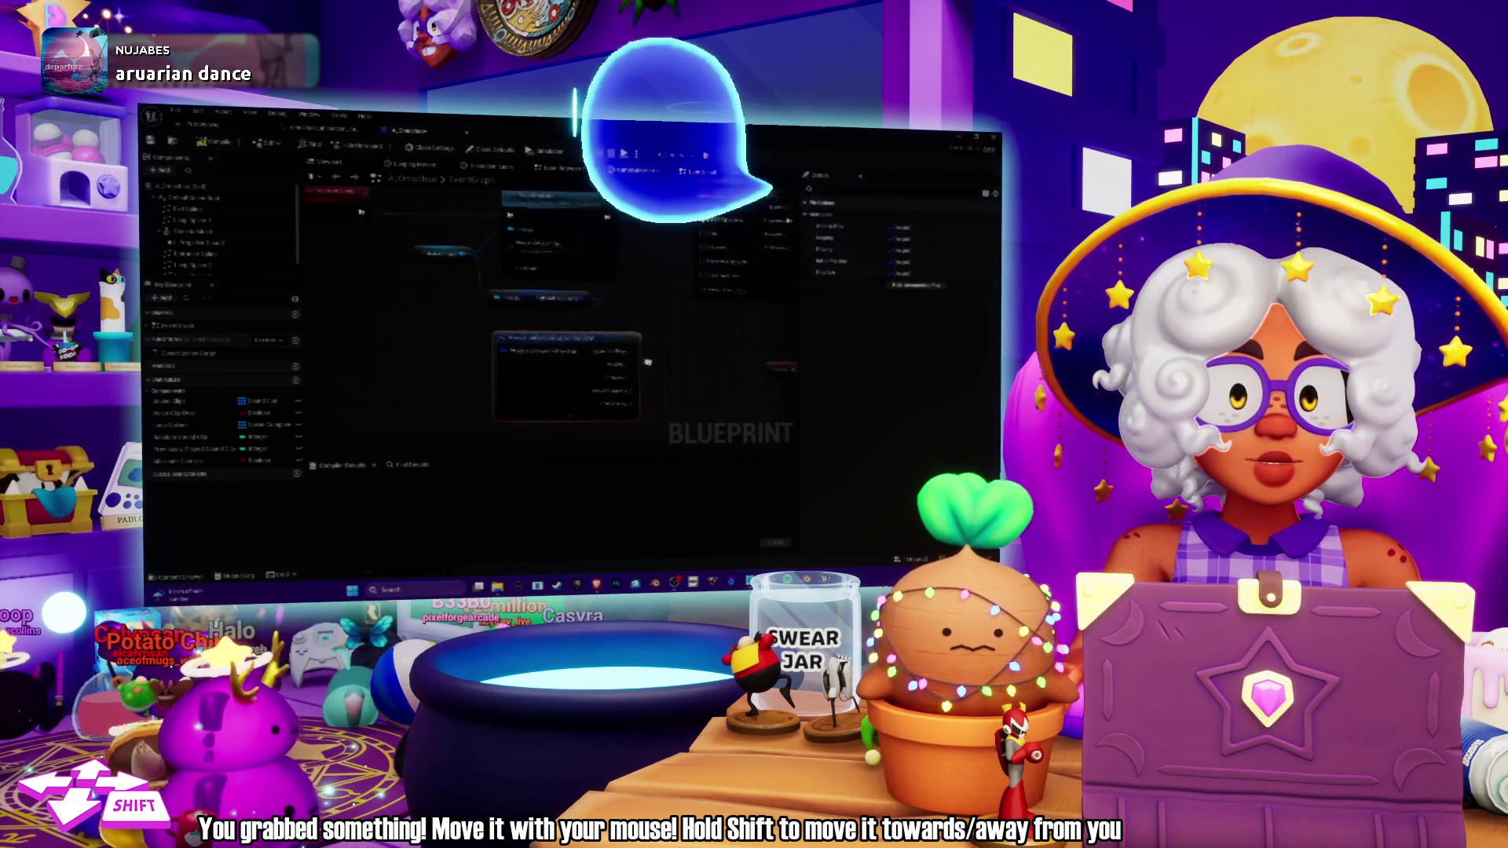
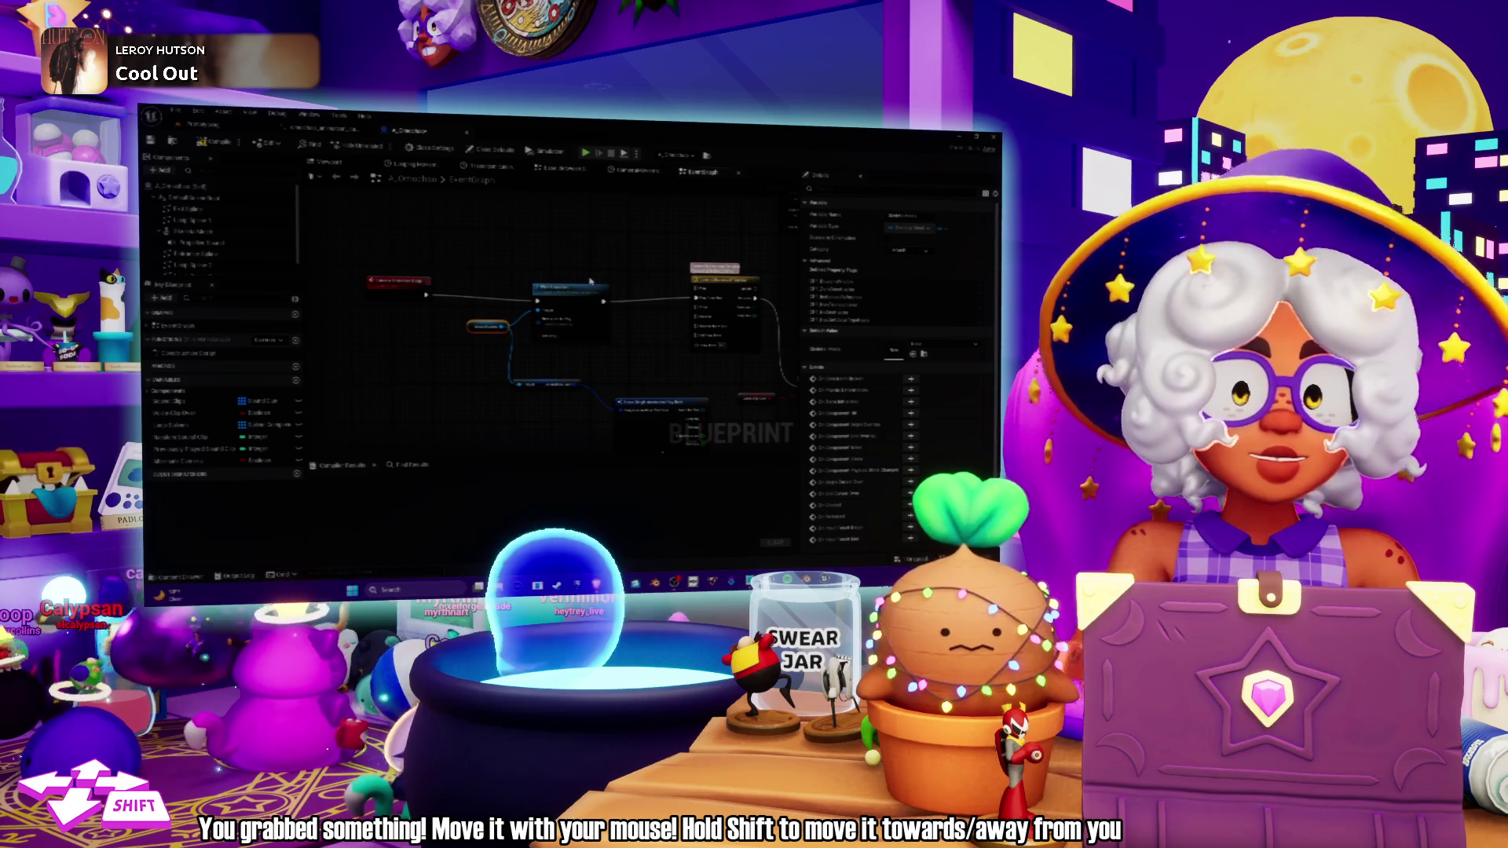
Move the small variable node and the Break Single Animation Play Data node left, closer together.
click(561, 295)
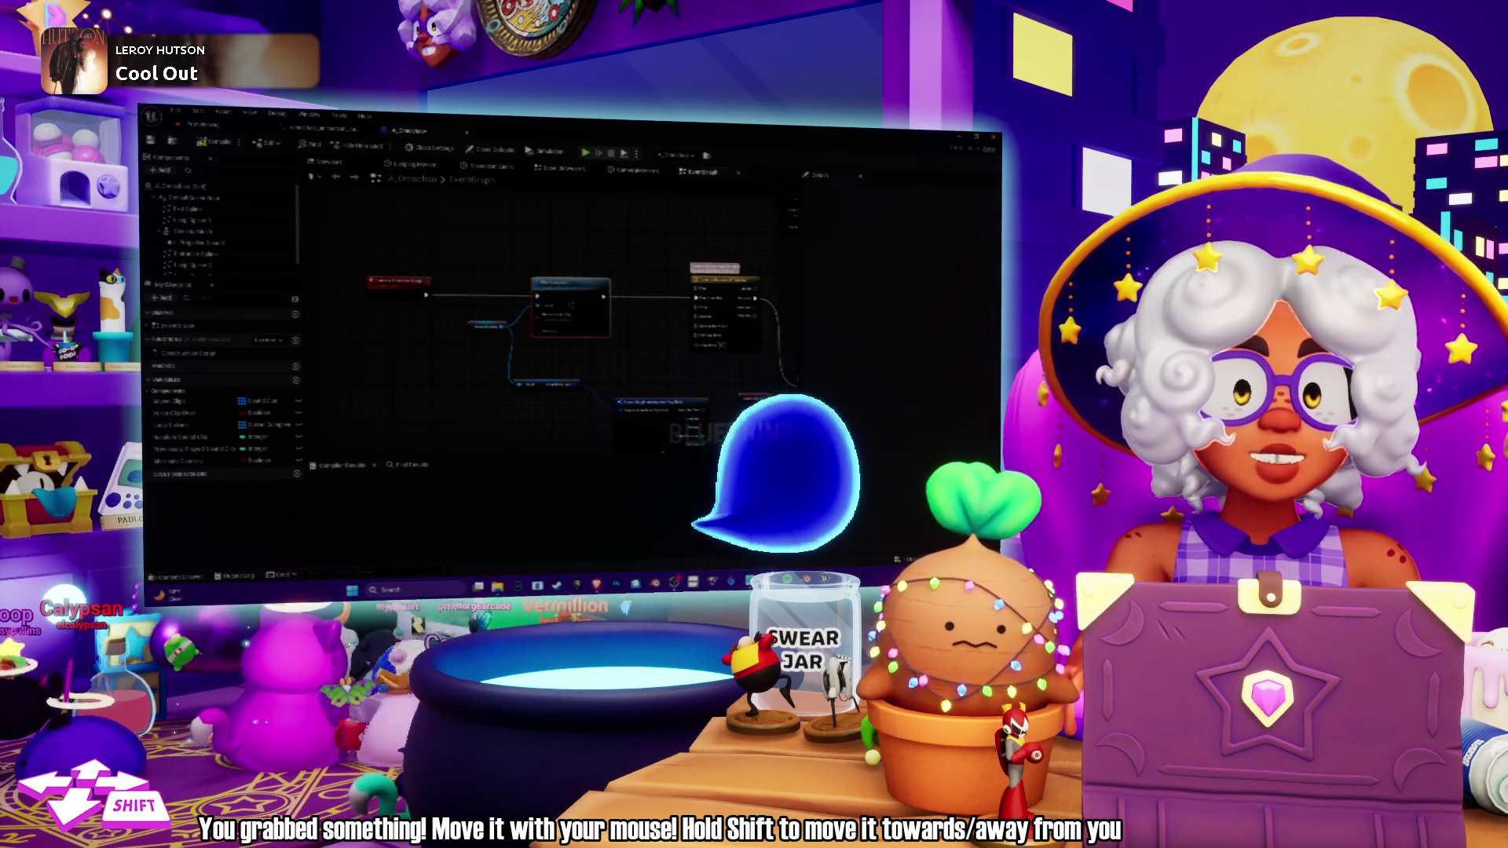
drag(562, 296, 631, 346)
scroll(632, 346, up, 2)
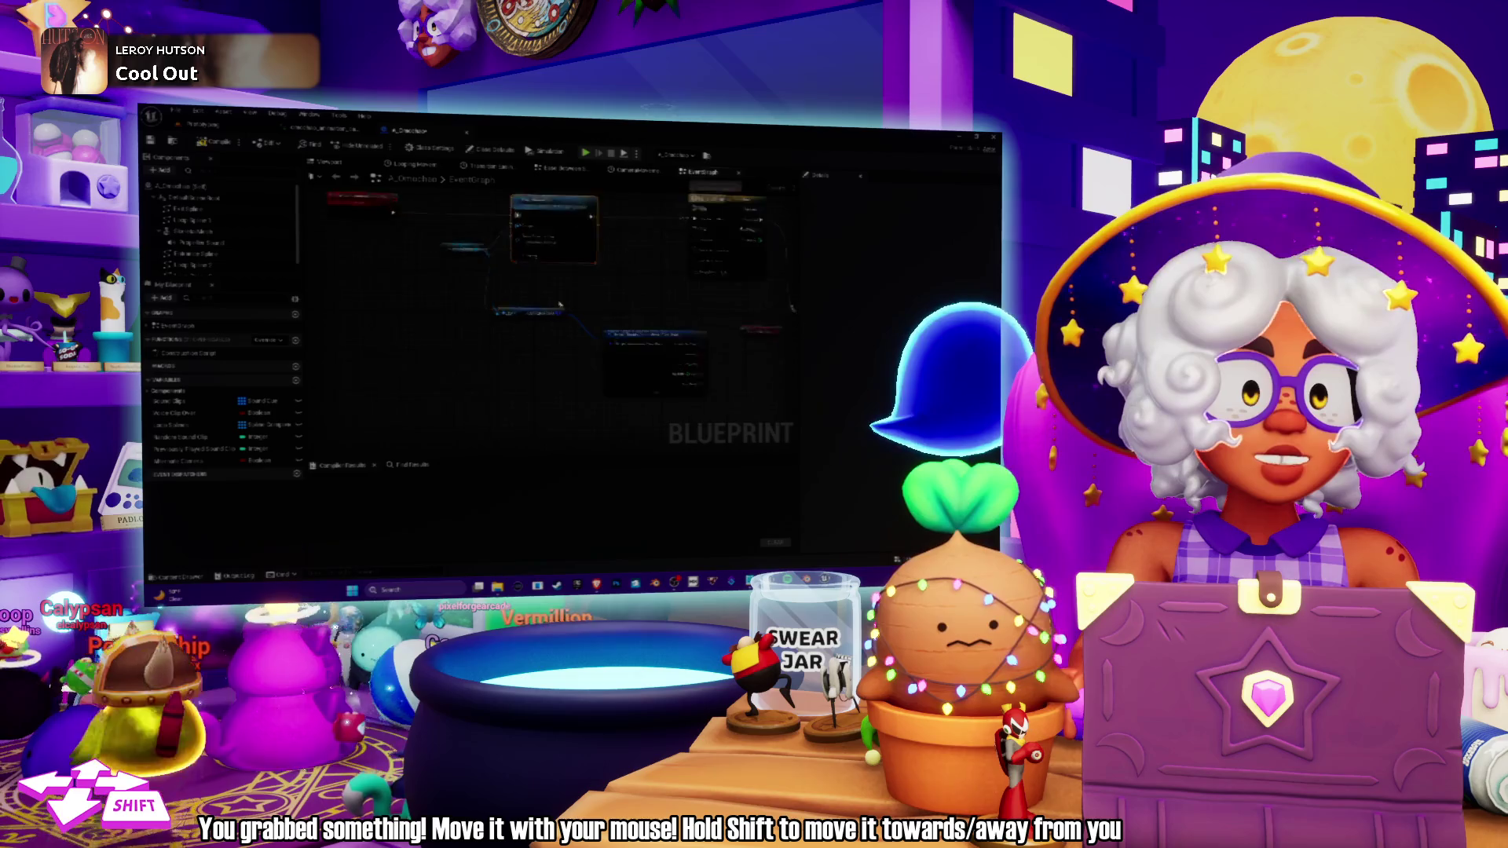
click(631, 314)
drag(583, 343, 562, 355)
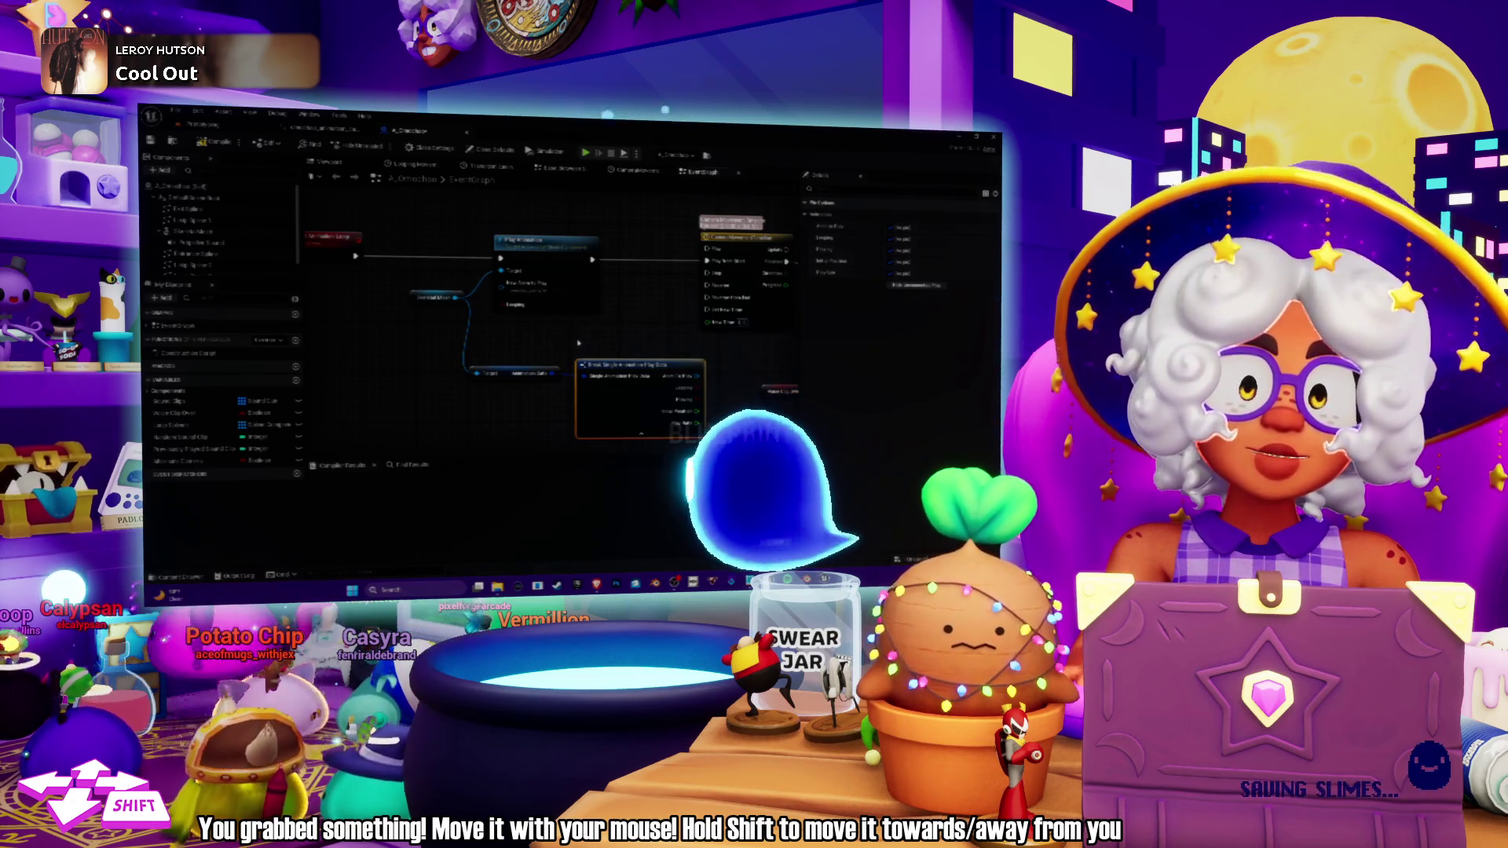
drag(578, 343, 624, 366)
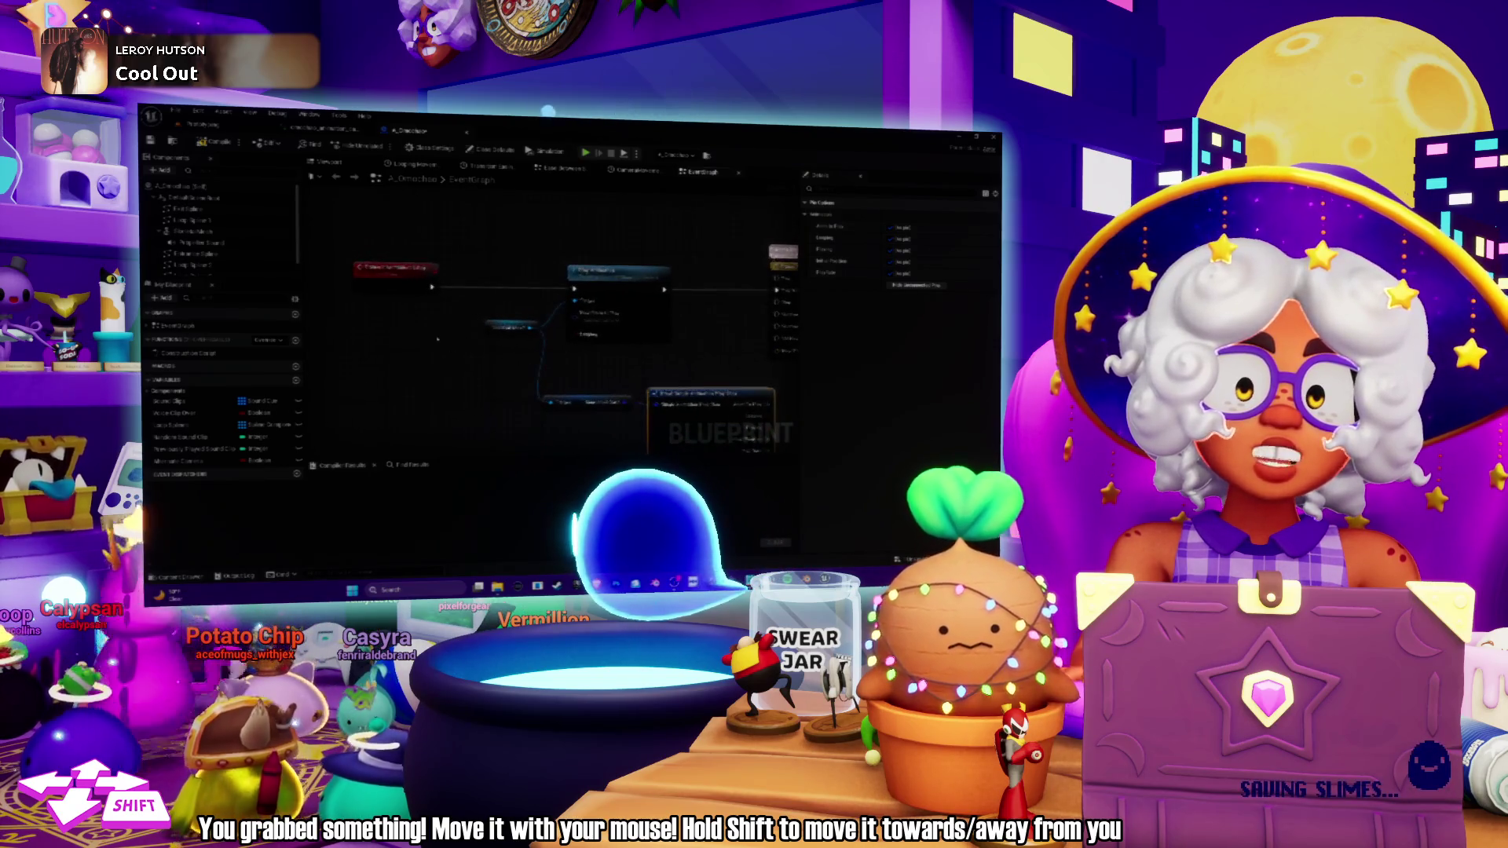
click(363, 275)
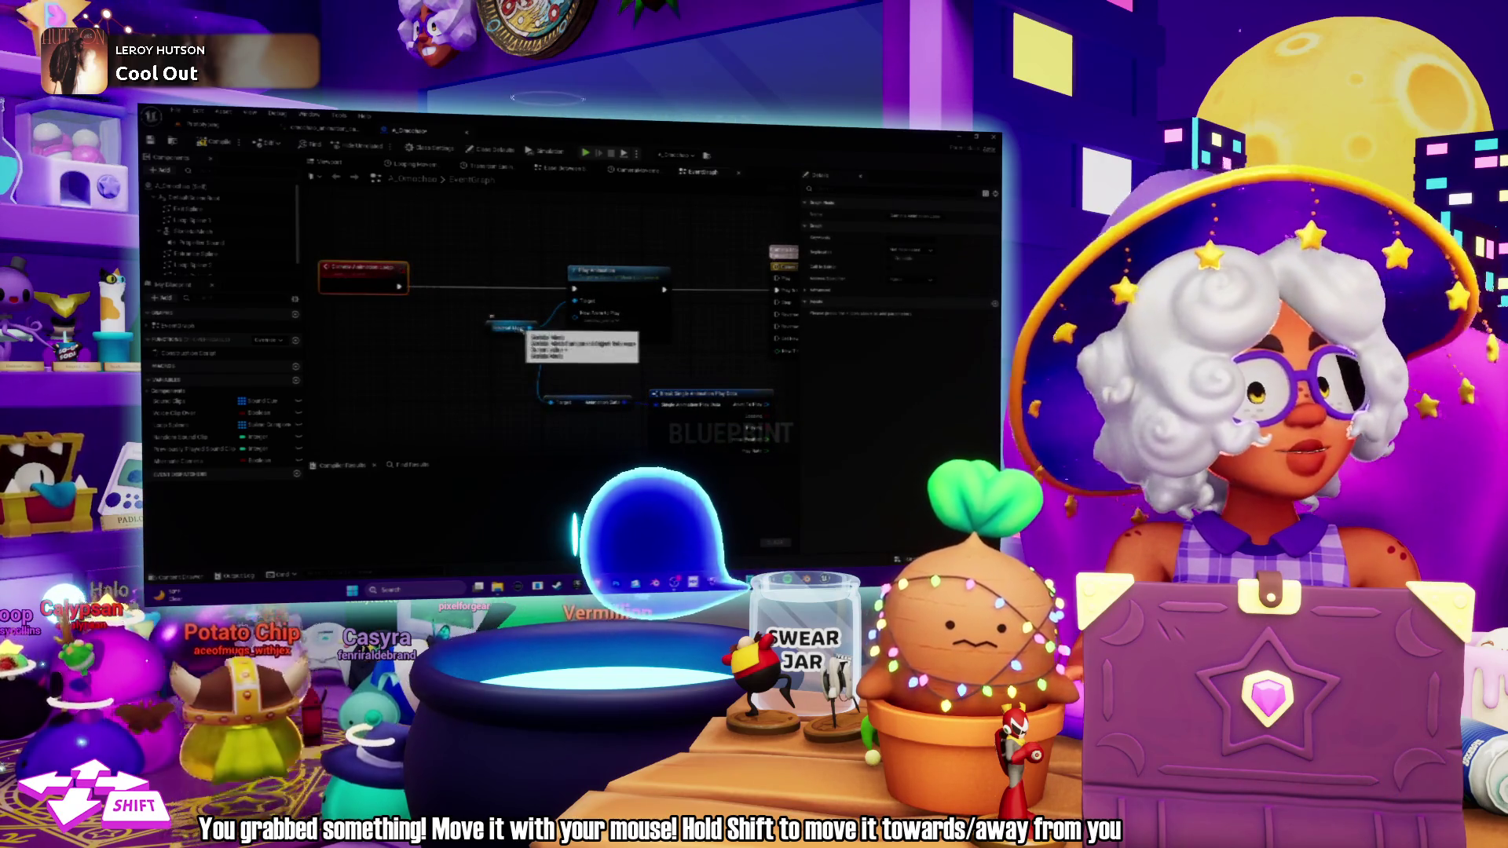
drag(514, 328, 453, 327)
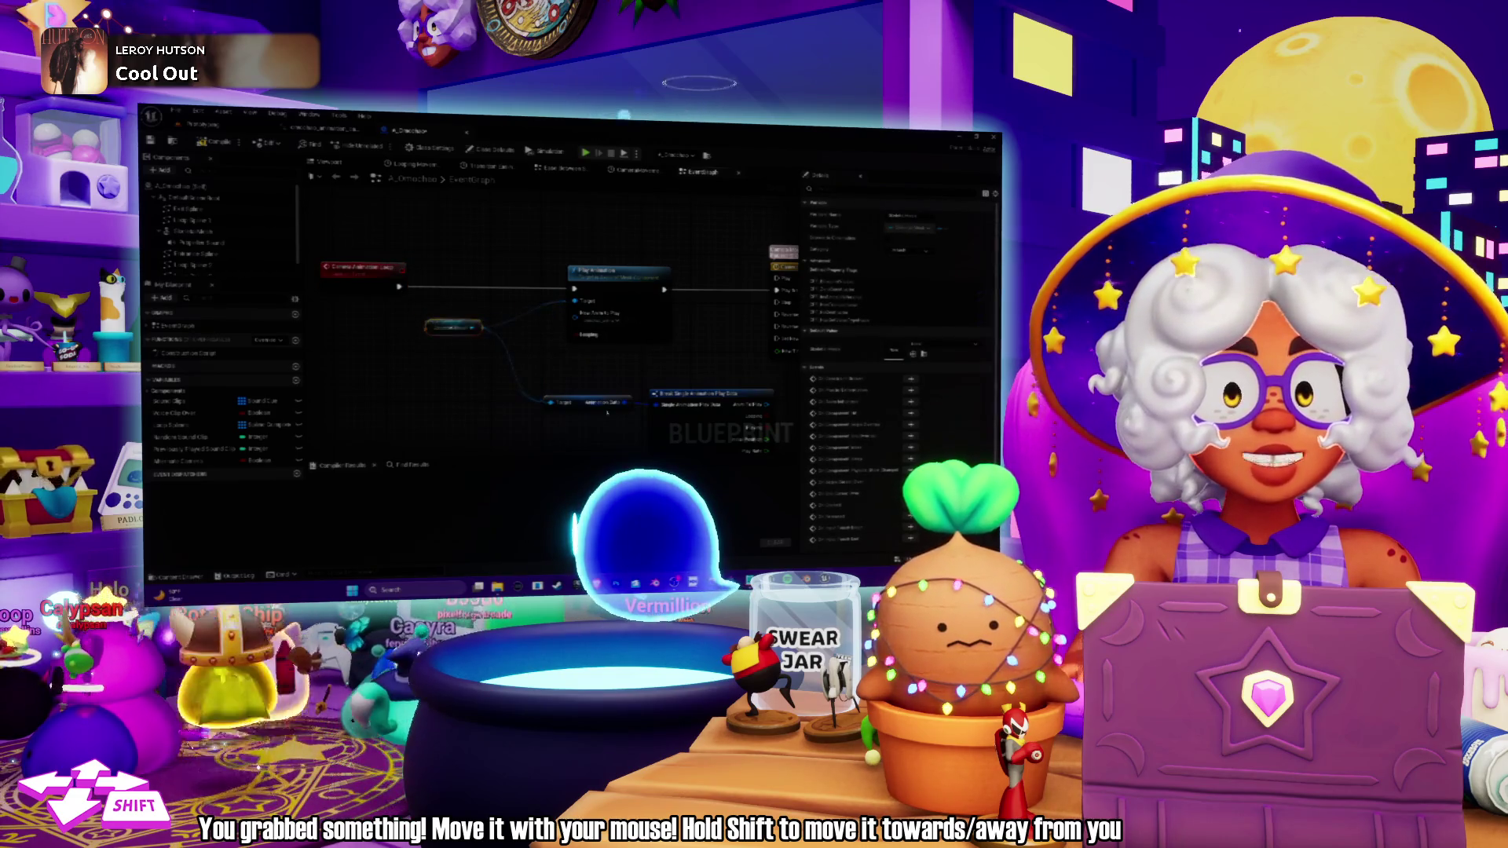
mouse_move(688, 375)
mouse_down()
mouse_move(586, 355)
mouse_move(633, 362)
mouse_up()
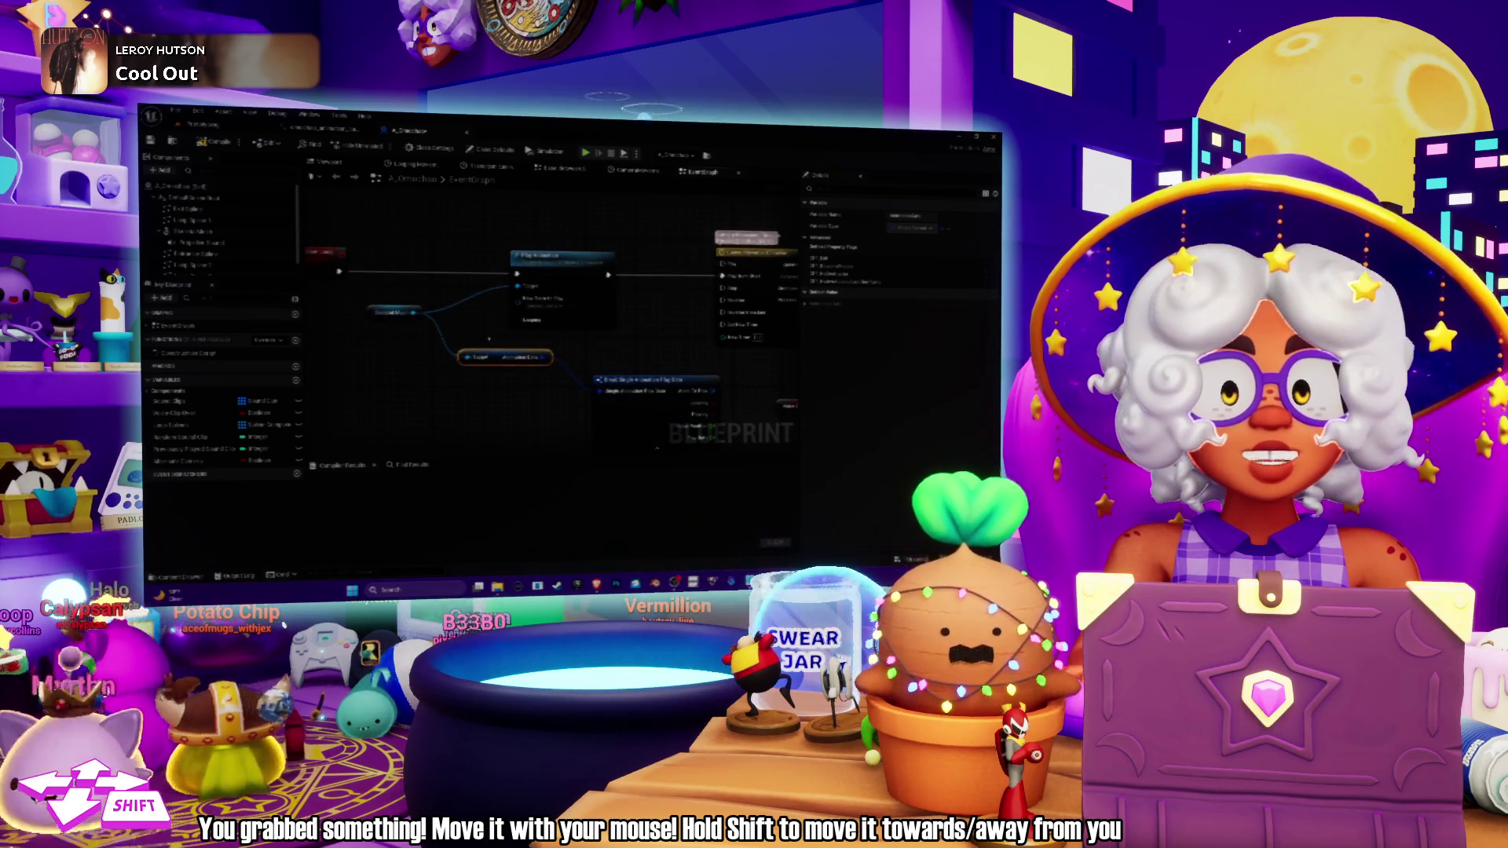
drag(493, 361, 458, 385)
drag(637, 390, 528, 371)
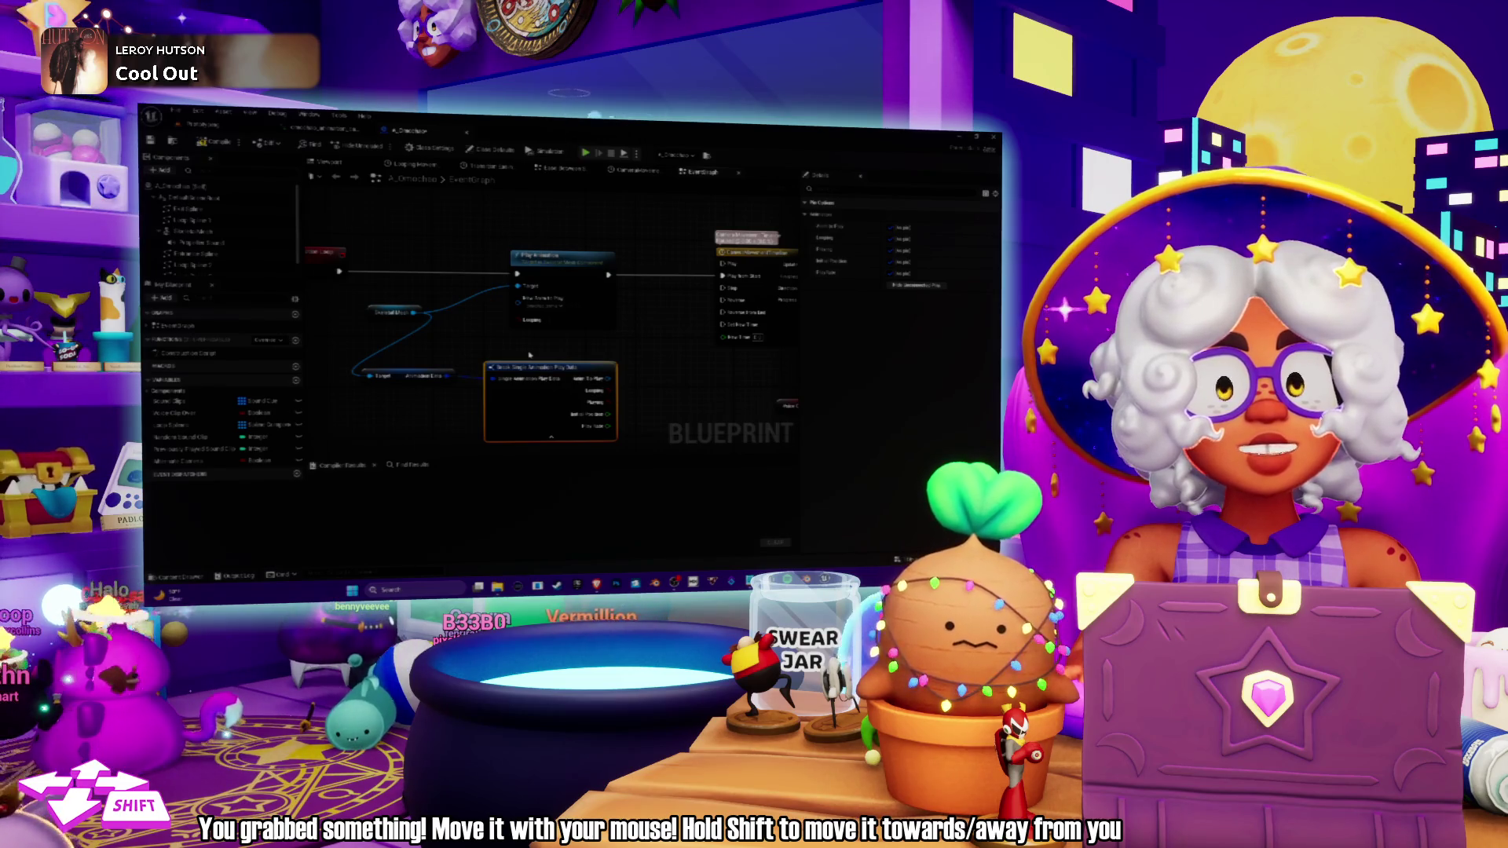
drag(529, 355, 581, 355)
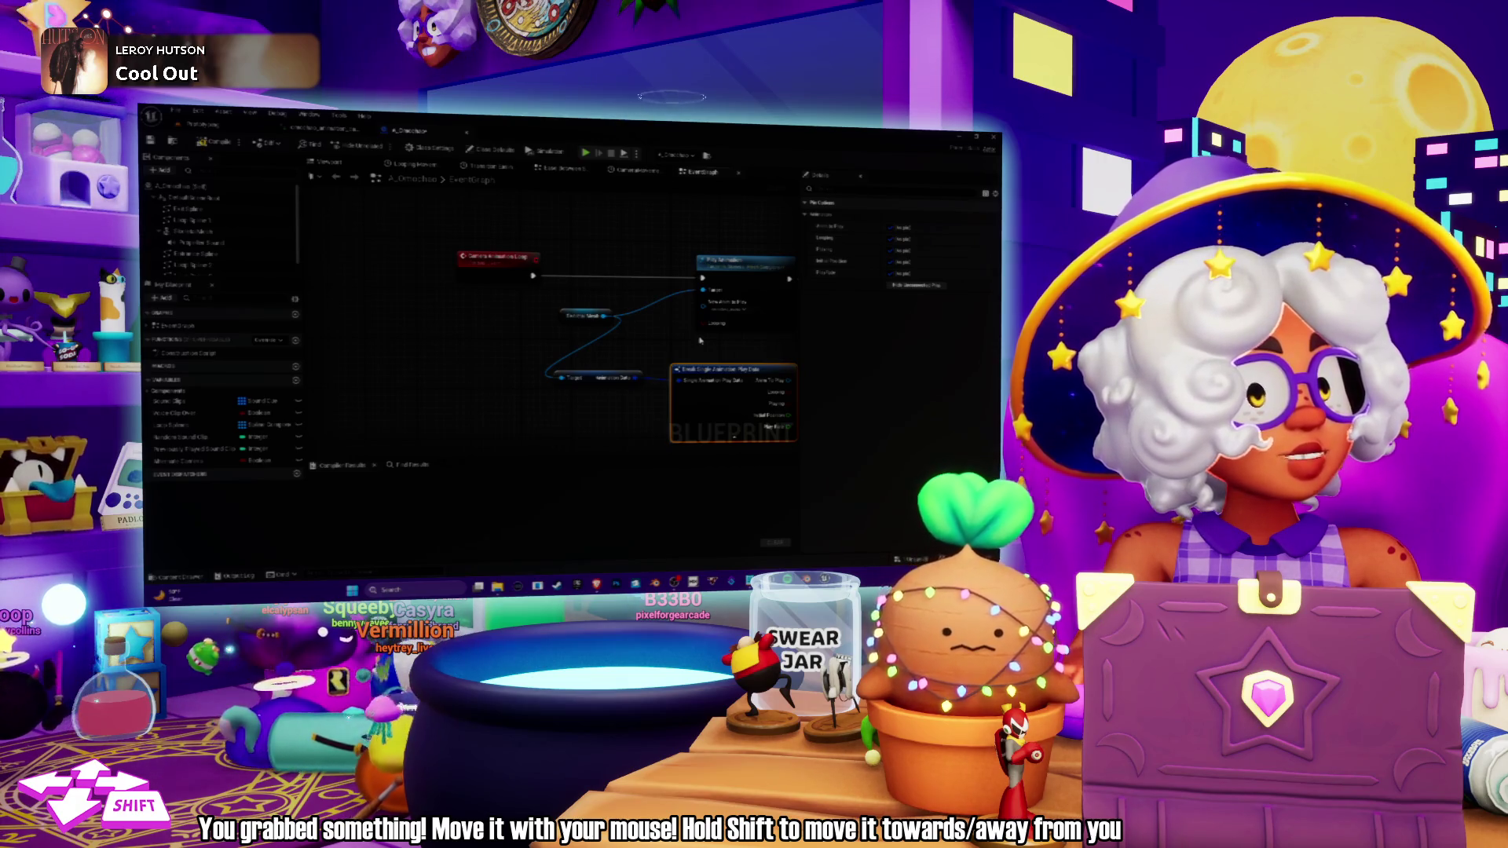
click(549, 244)
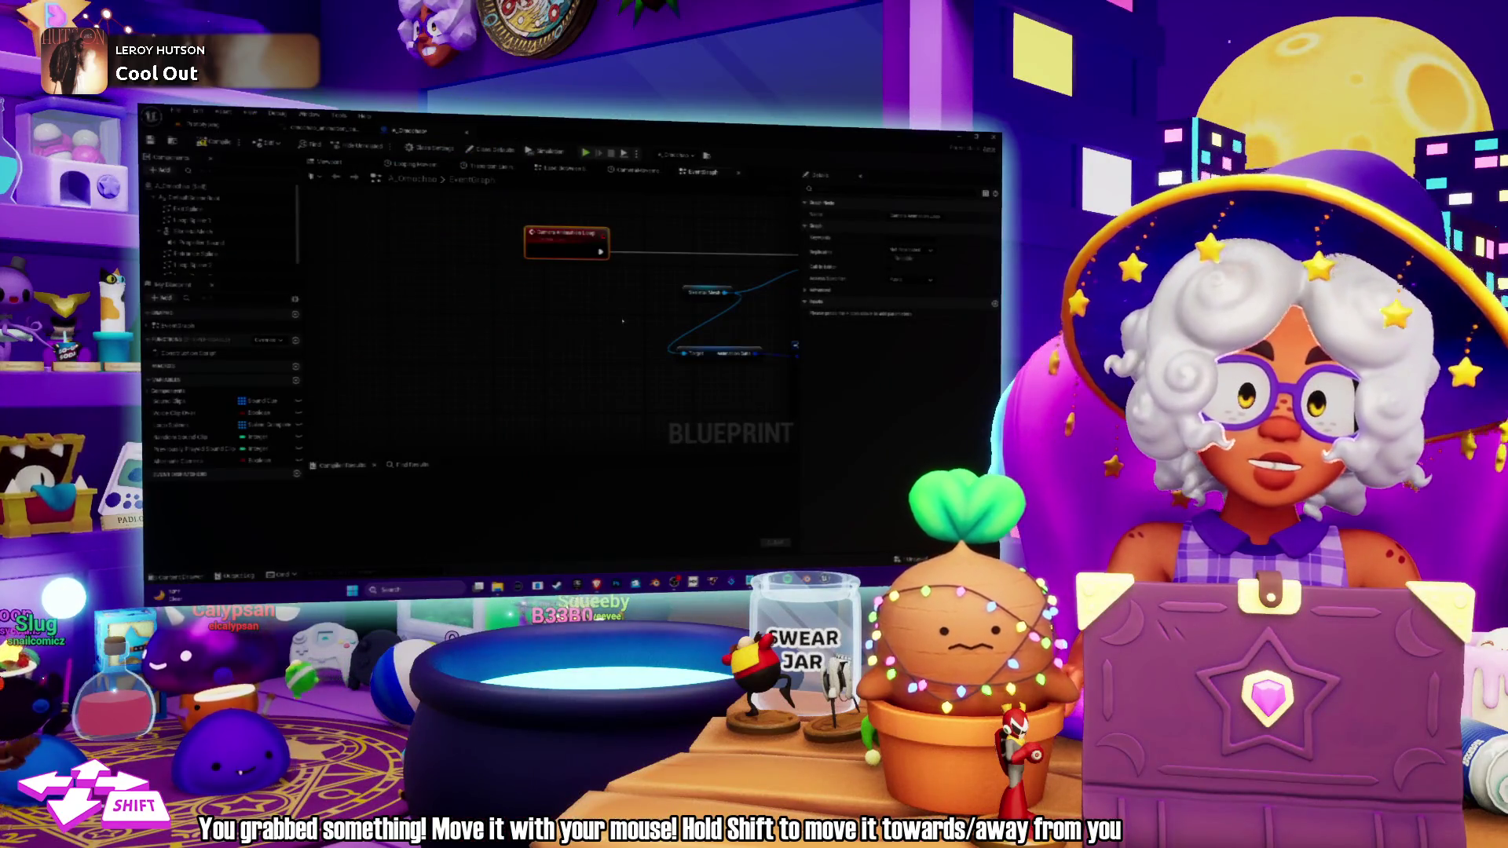
mouse_move(622, 321)
mouse_down()
mouse_move(587, 275)
mouse_move(594, 316)
mouse_move(530, 340)
mouse_up()
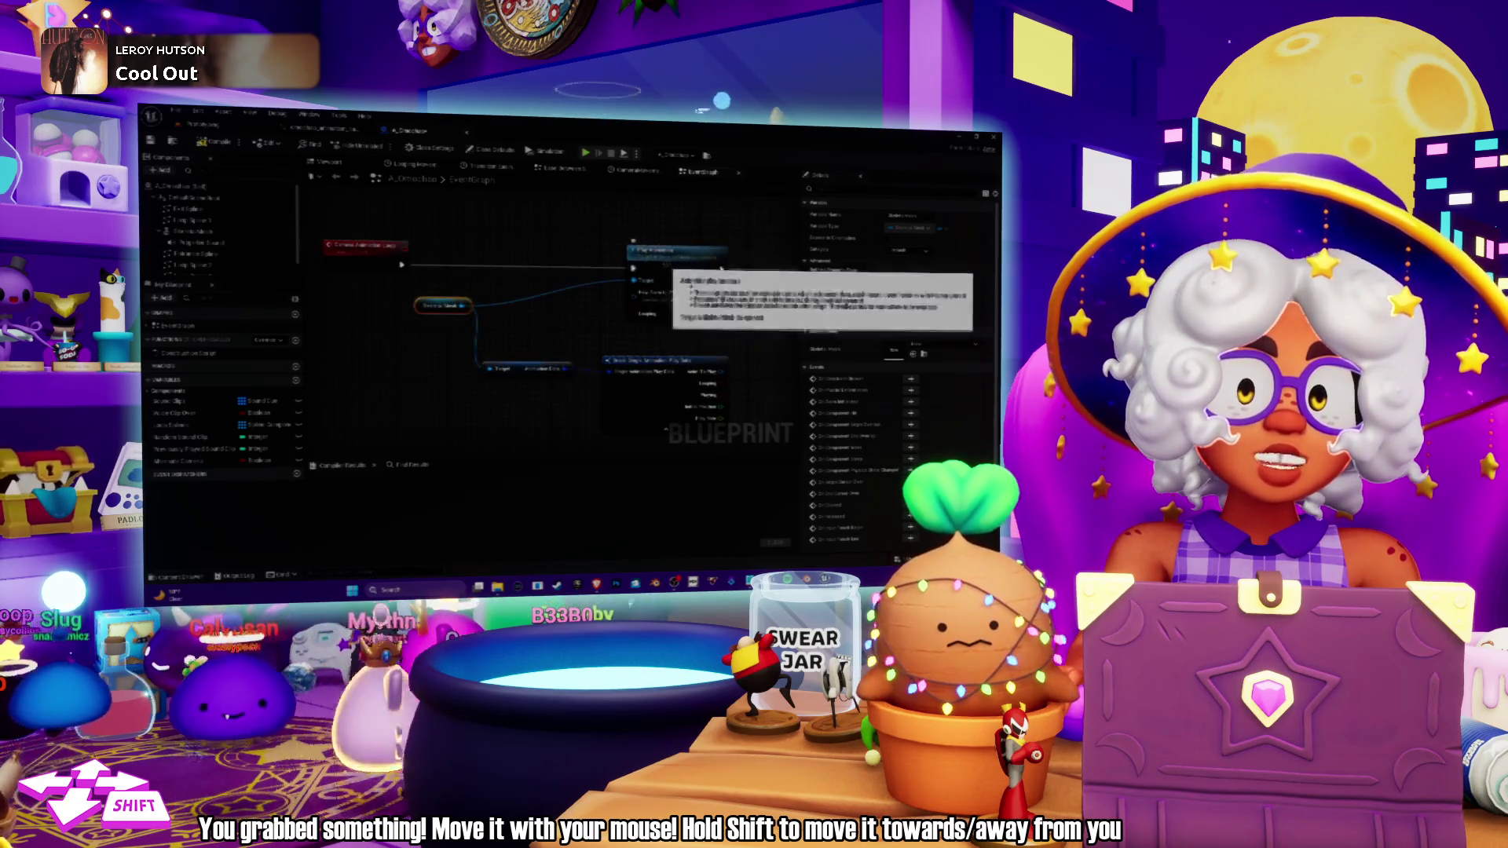
mouse_move(667, 271)
mouse_down()
mouse_move(628, 259)
mouse_move(597, 275)
mouse_move(564, 257)
mouse_up()
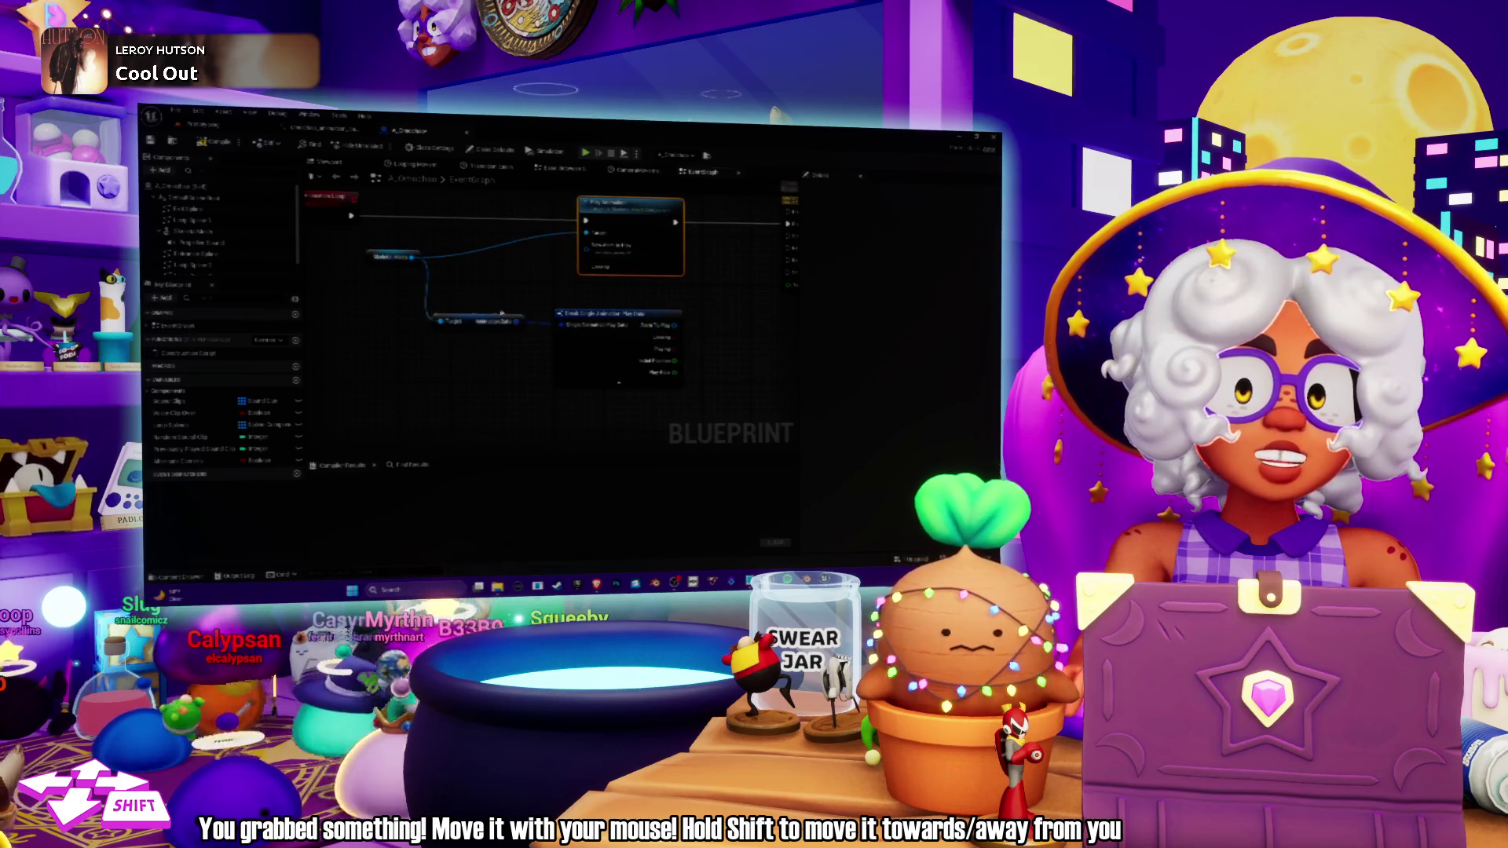
drag(481, 333, 361, 326)
click(581, 353)
drag(596, 356, 579, 327)
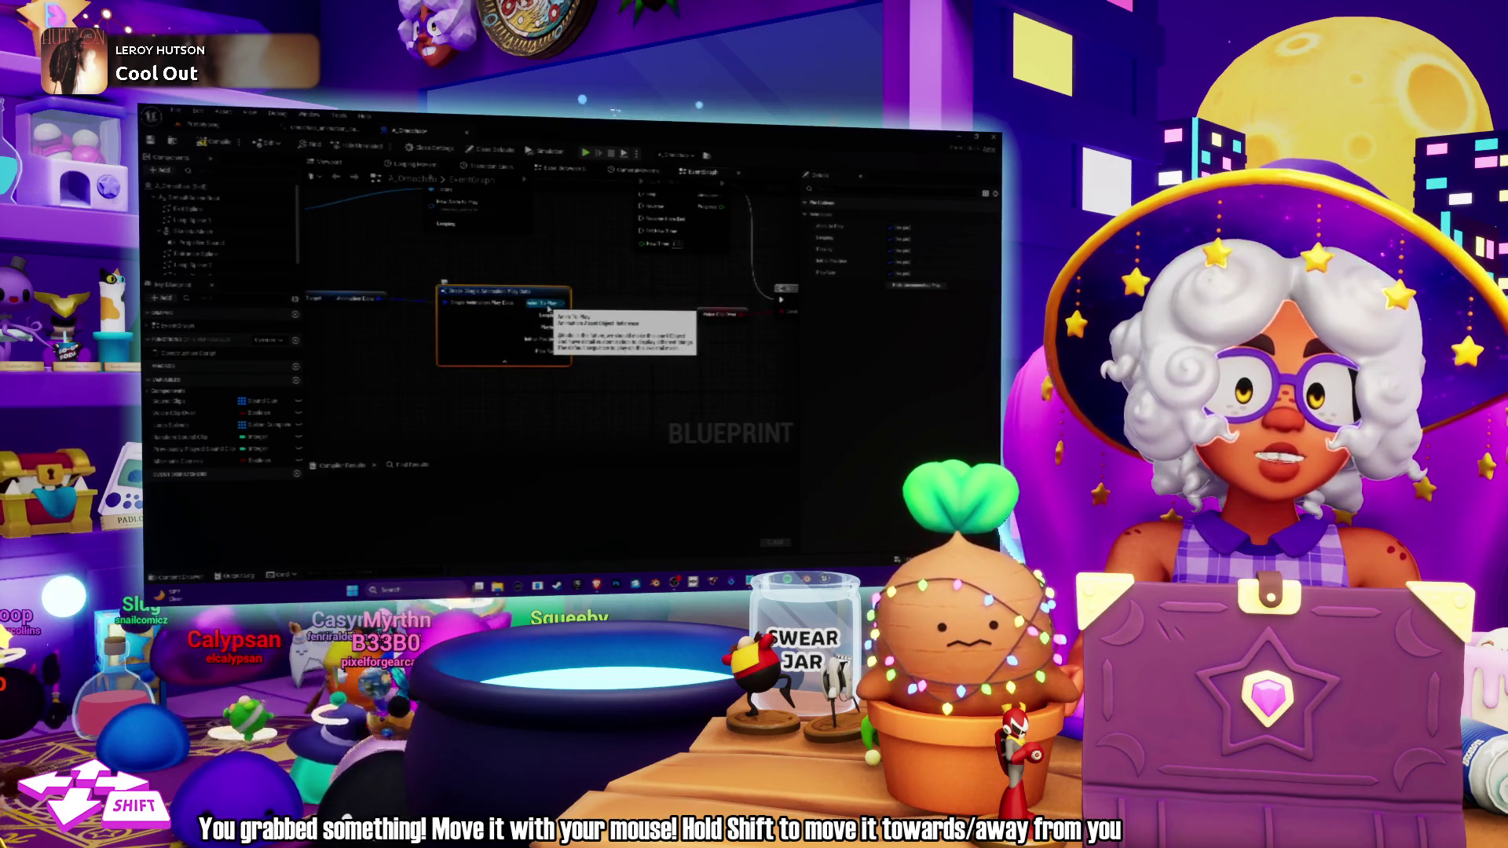
mouse_move(548, 308)
mouse_down()
mouse_move(515, 335)
mouse_move(547, 344)
mouse_move(564, 326)
mouse_up()
Search 'animation' in the Skeletal Mesh Component's action list and add the chosen Animation function node.
text(ation)
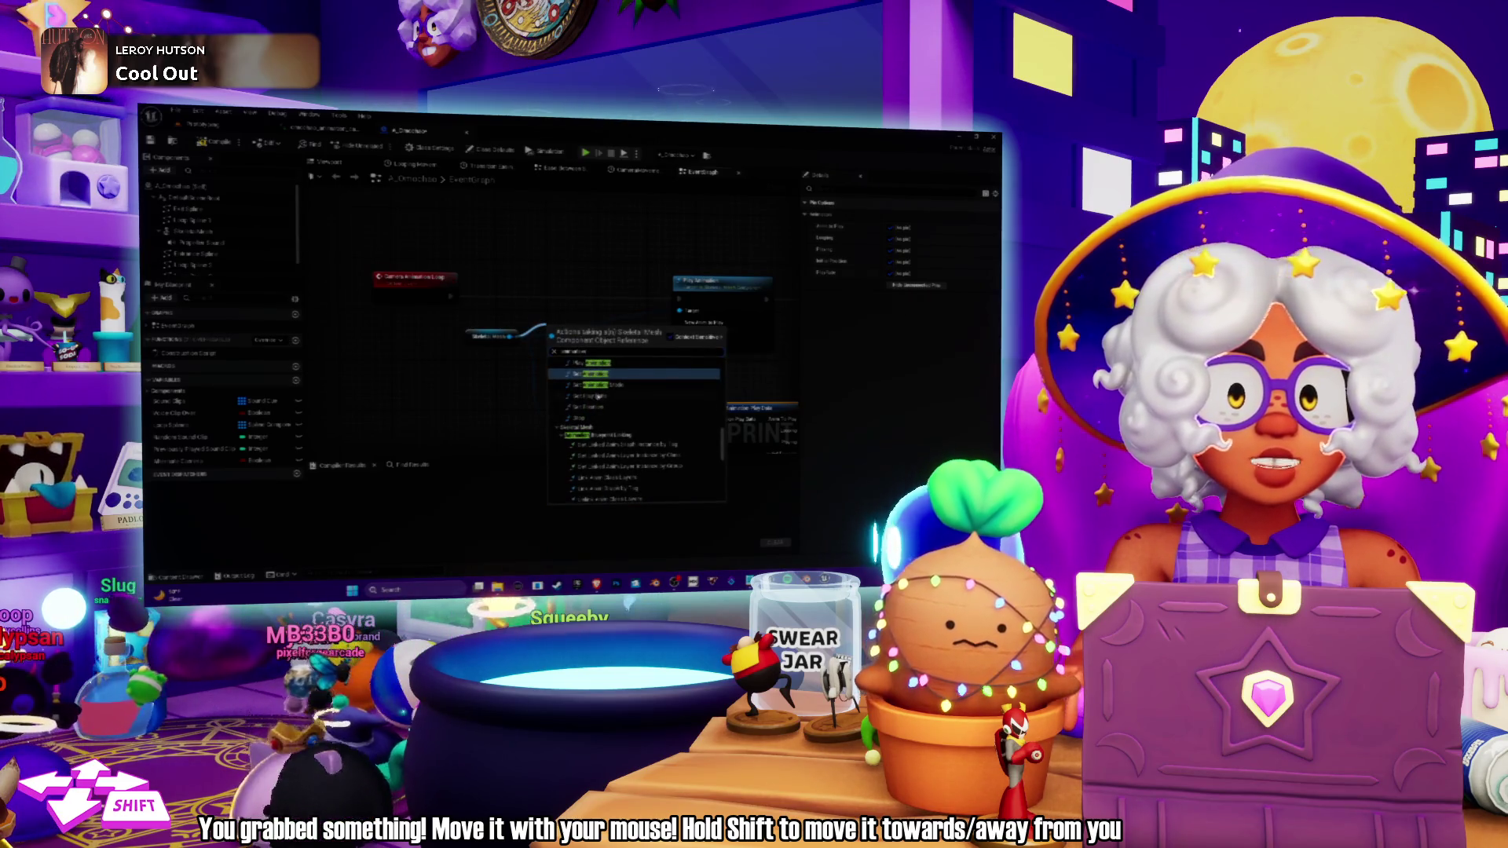
scroll(620, 396, up, 2)
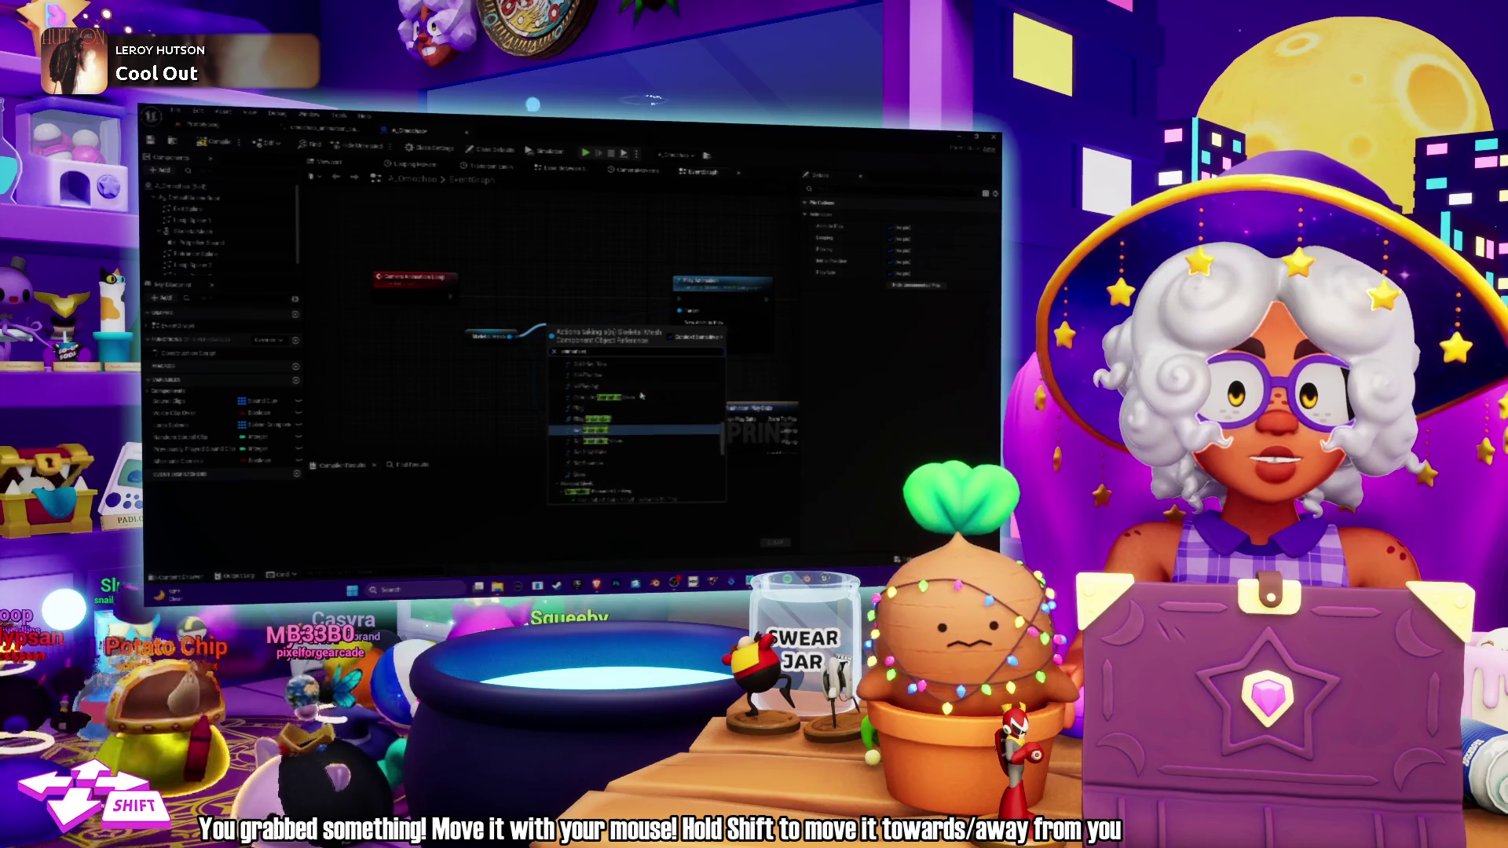
scroll(646, 396, up, 2)
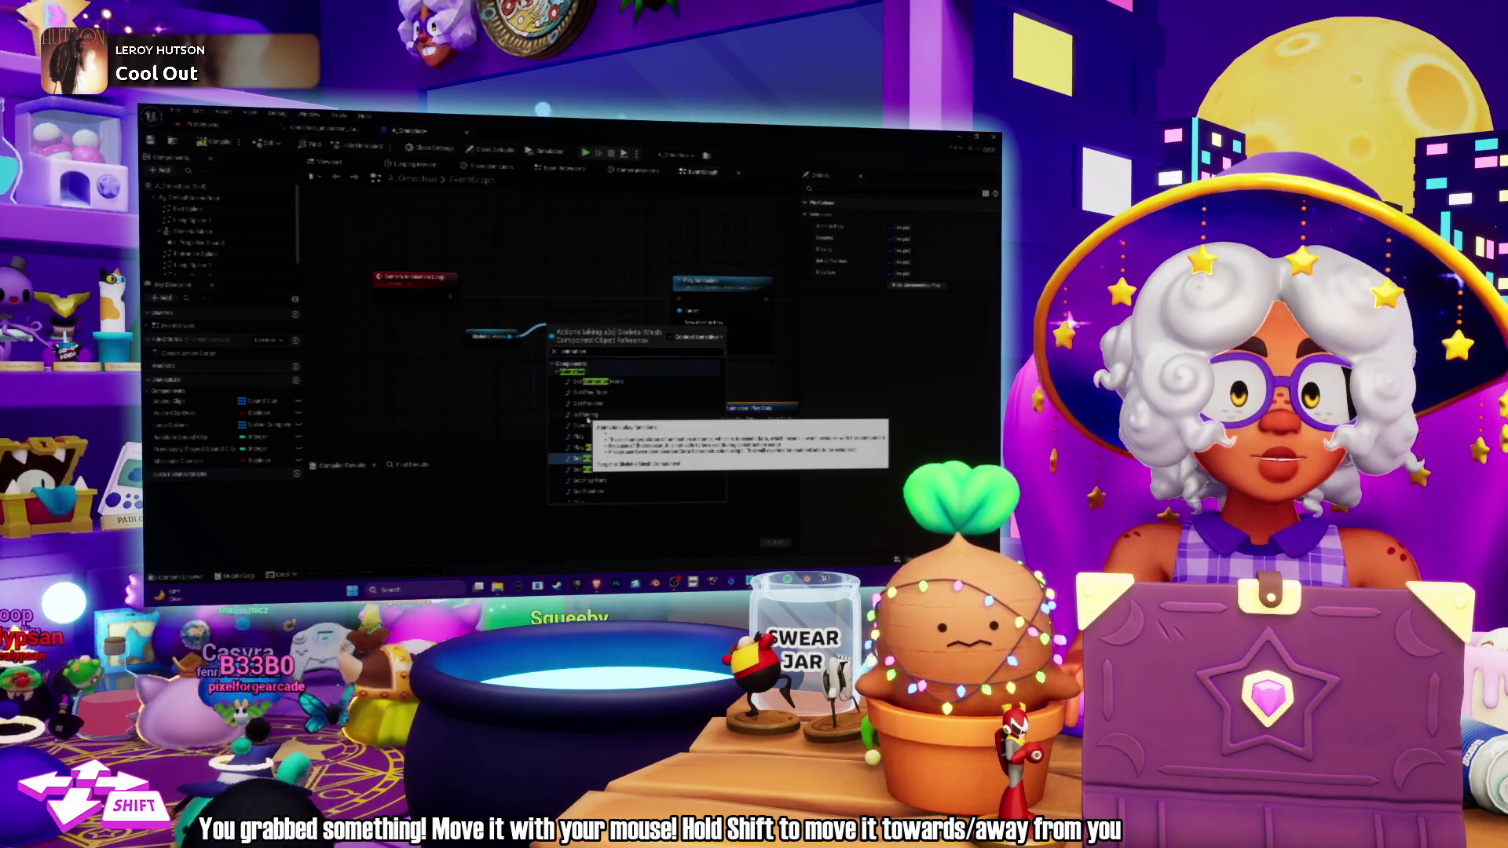
scroll(648, 428, down, 2)
scroll(649, 428, down, 3)
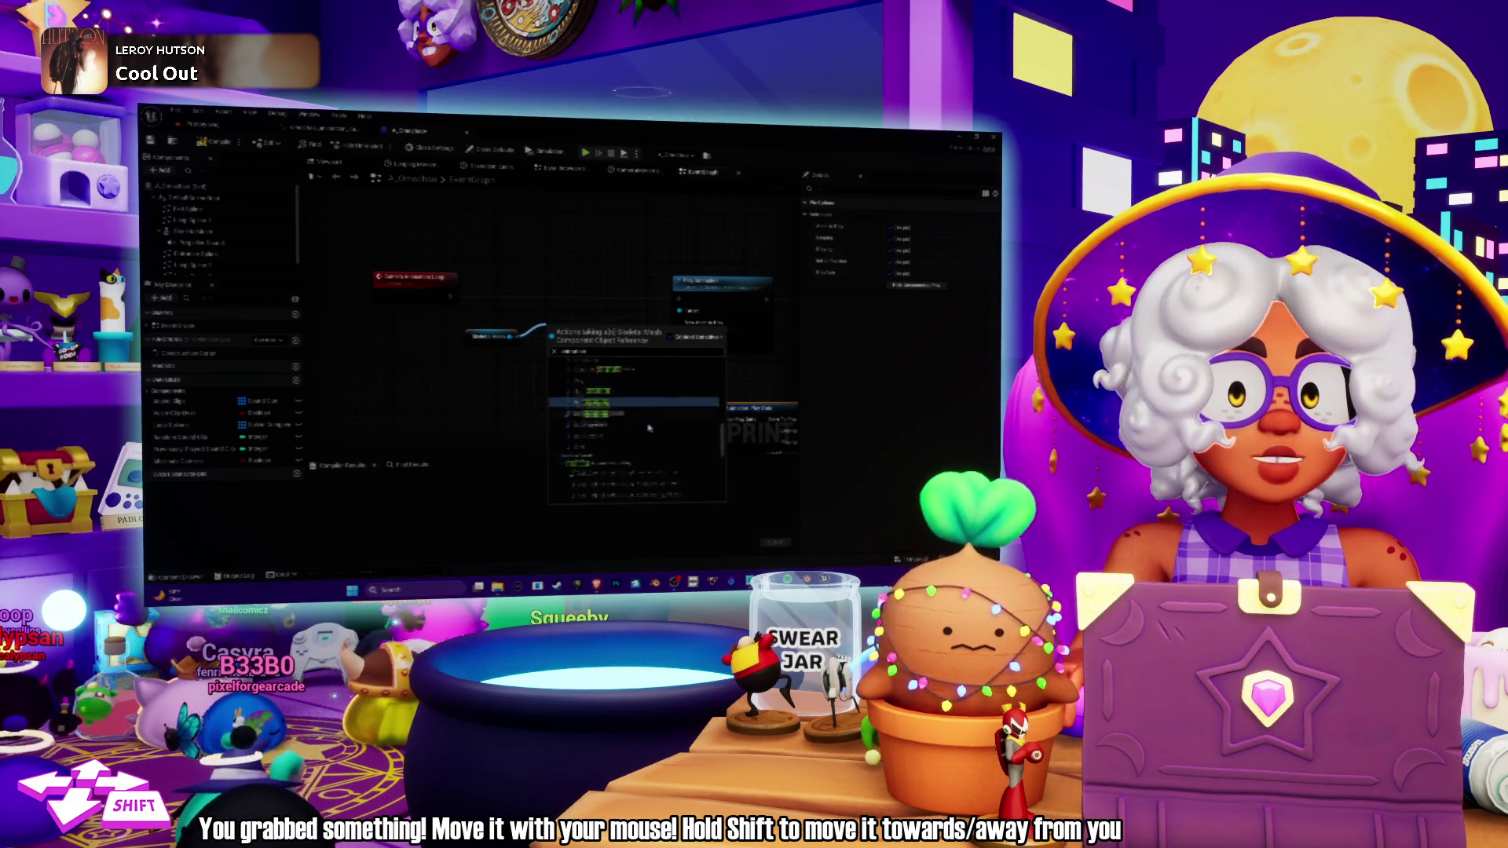
scroll(648, 427, down, 1)
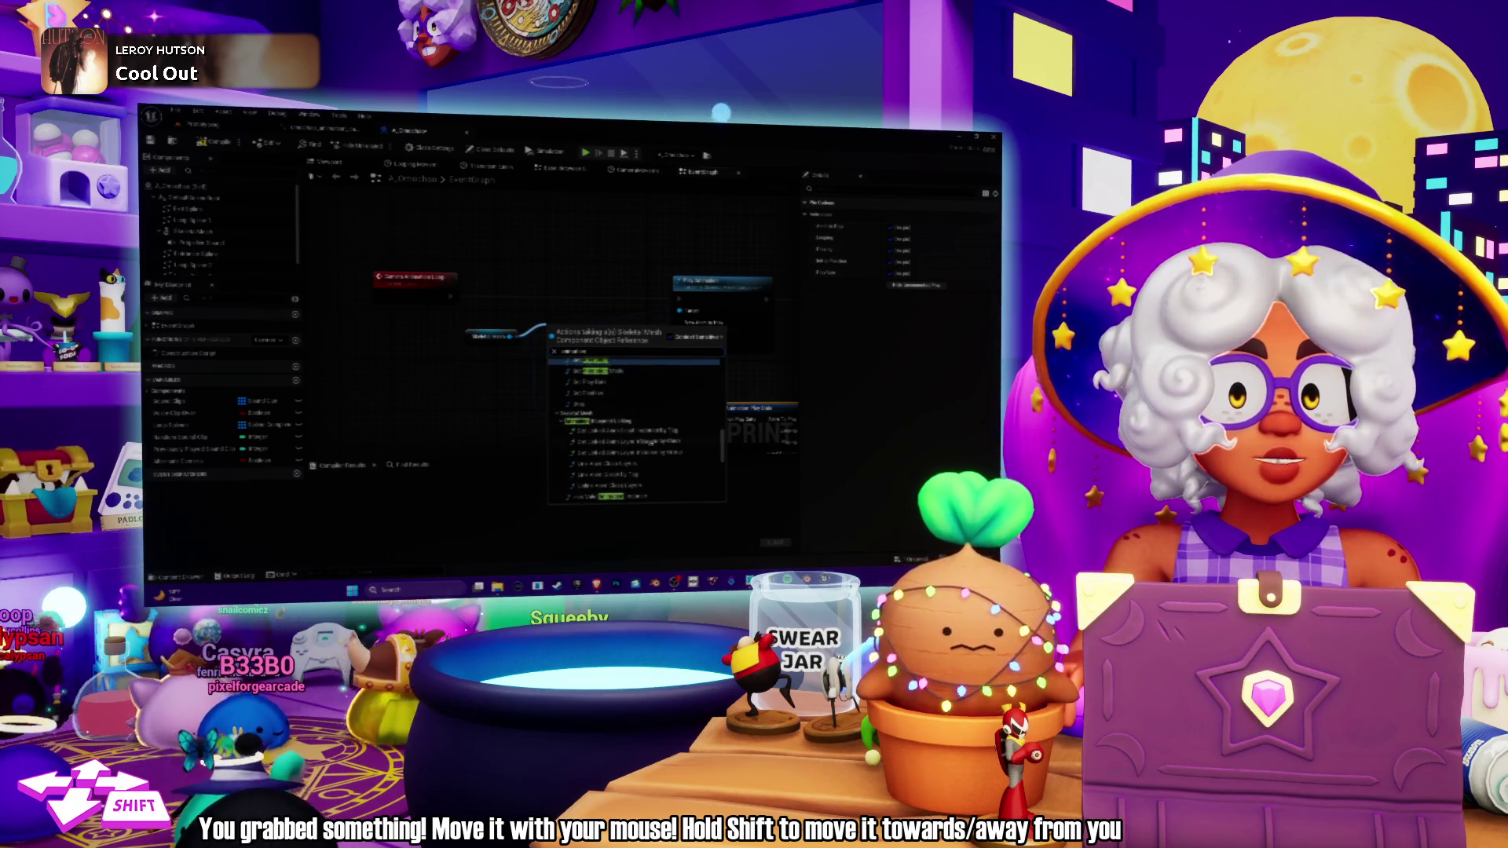
scroll(667, 431, down, 3)
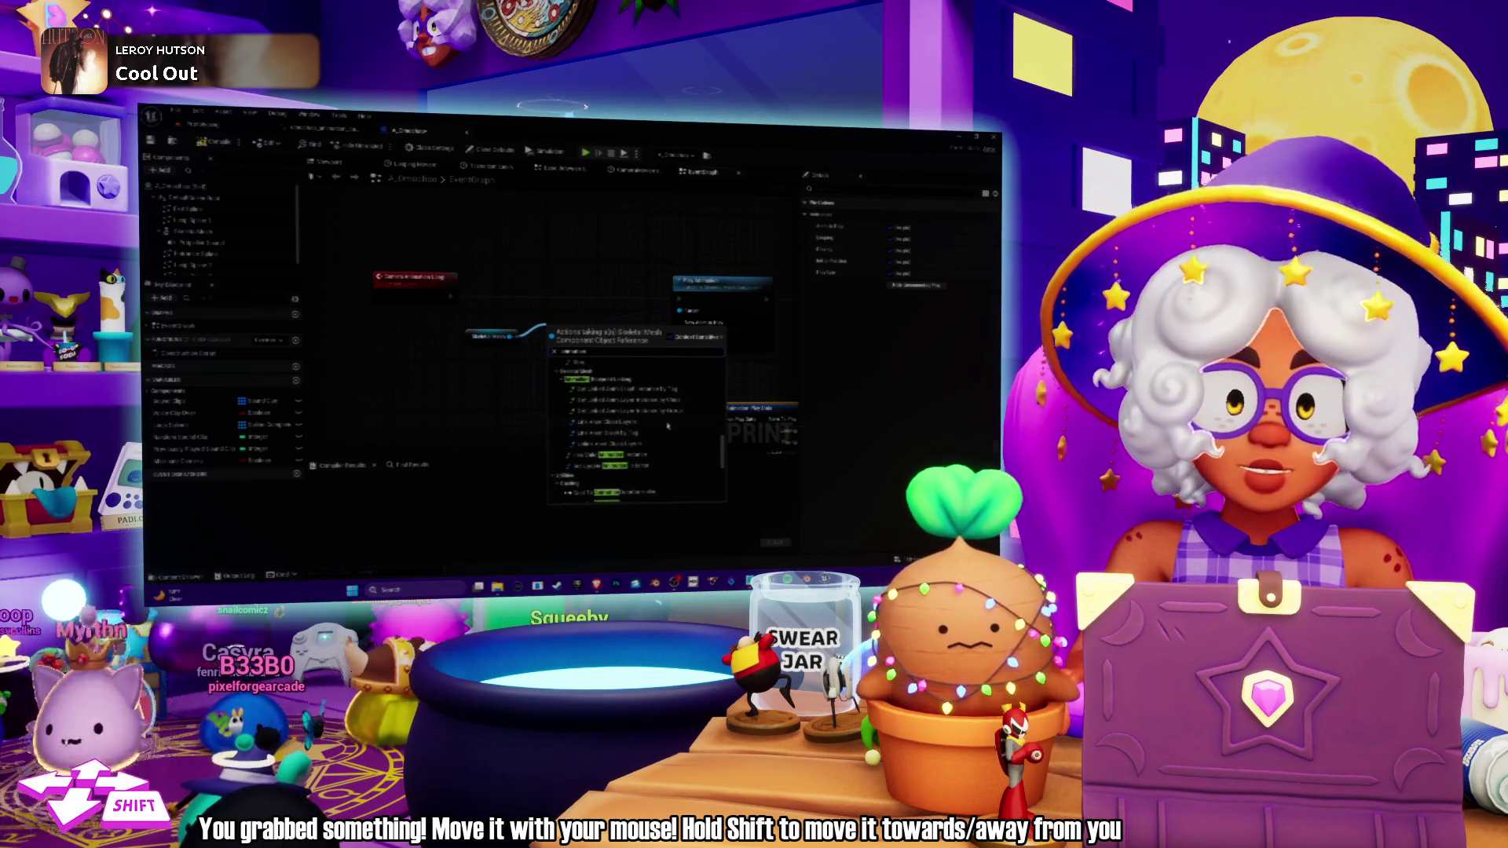
scroll(667, 426, down, 5)
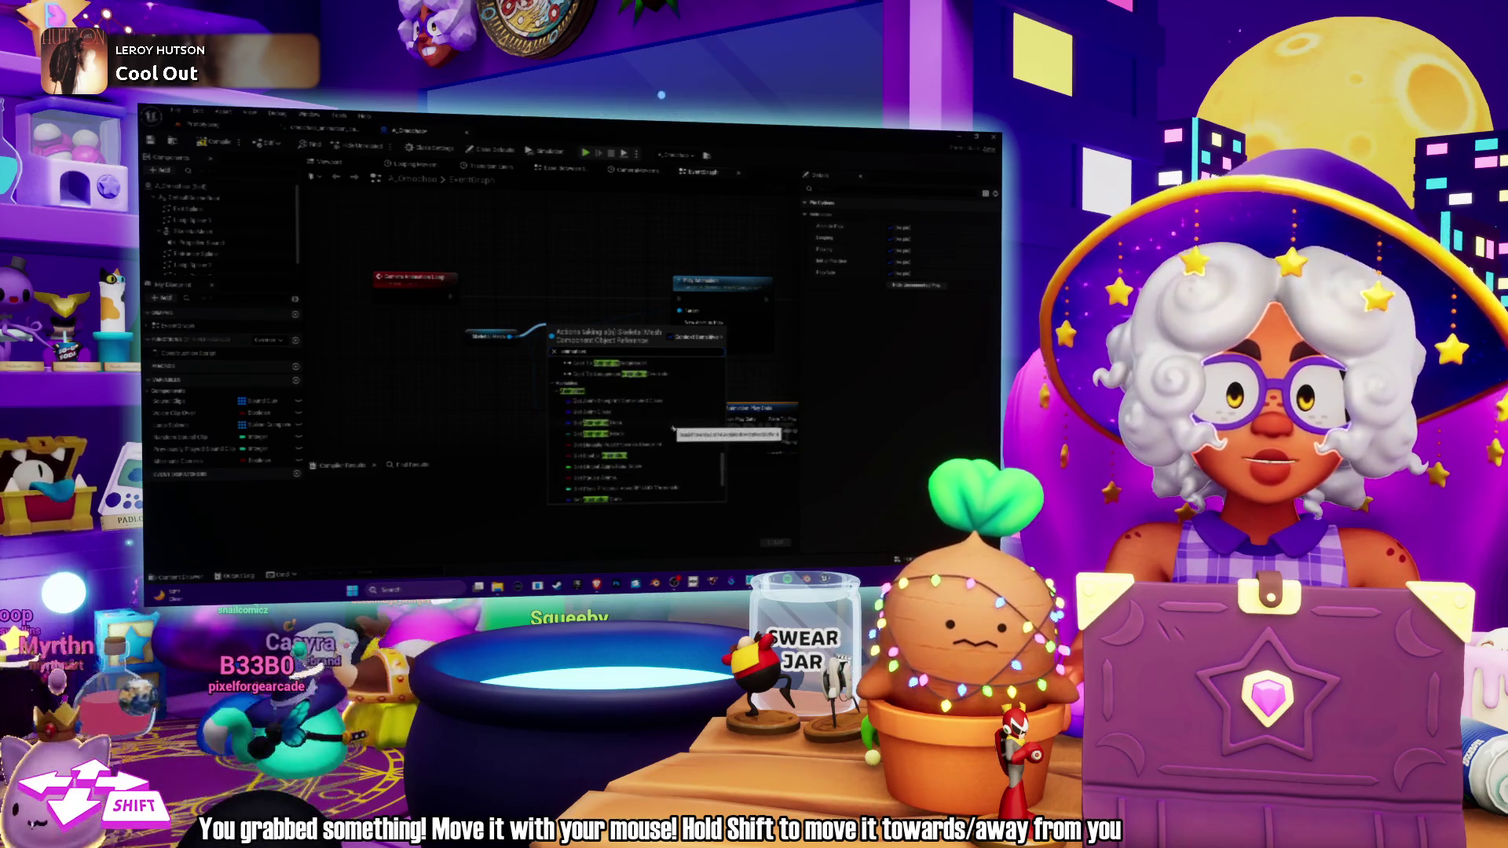
scroll(675, 428, down, 5)
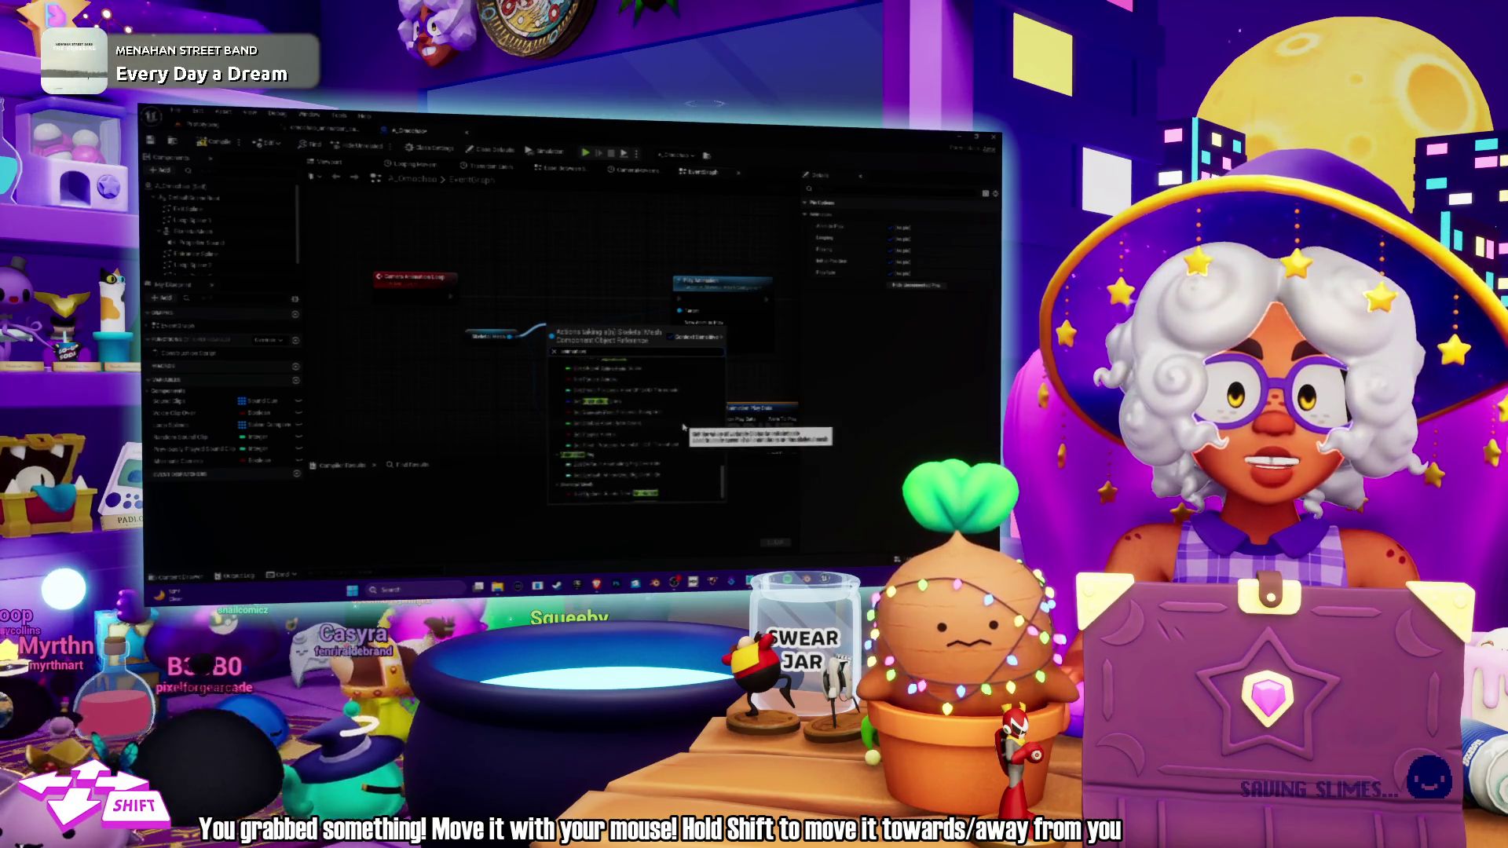
click(683, 428)
Cancel the pending action menu without adding a node, bringing the left-hand nodes into view.
scroll(556, 330, up, 2)
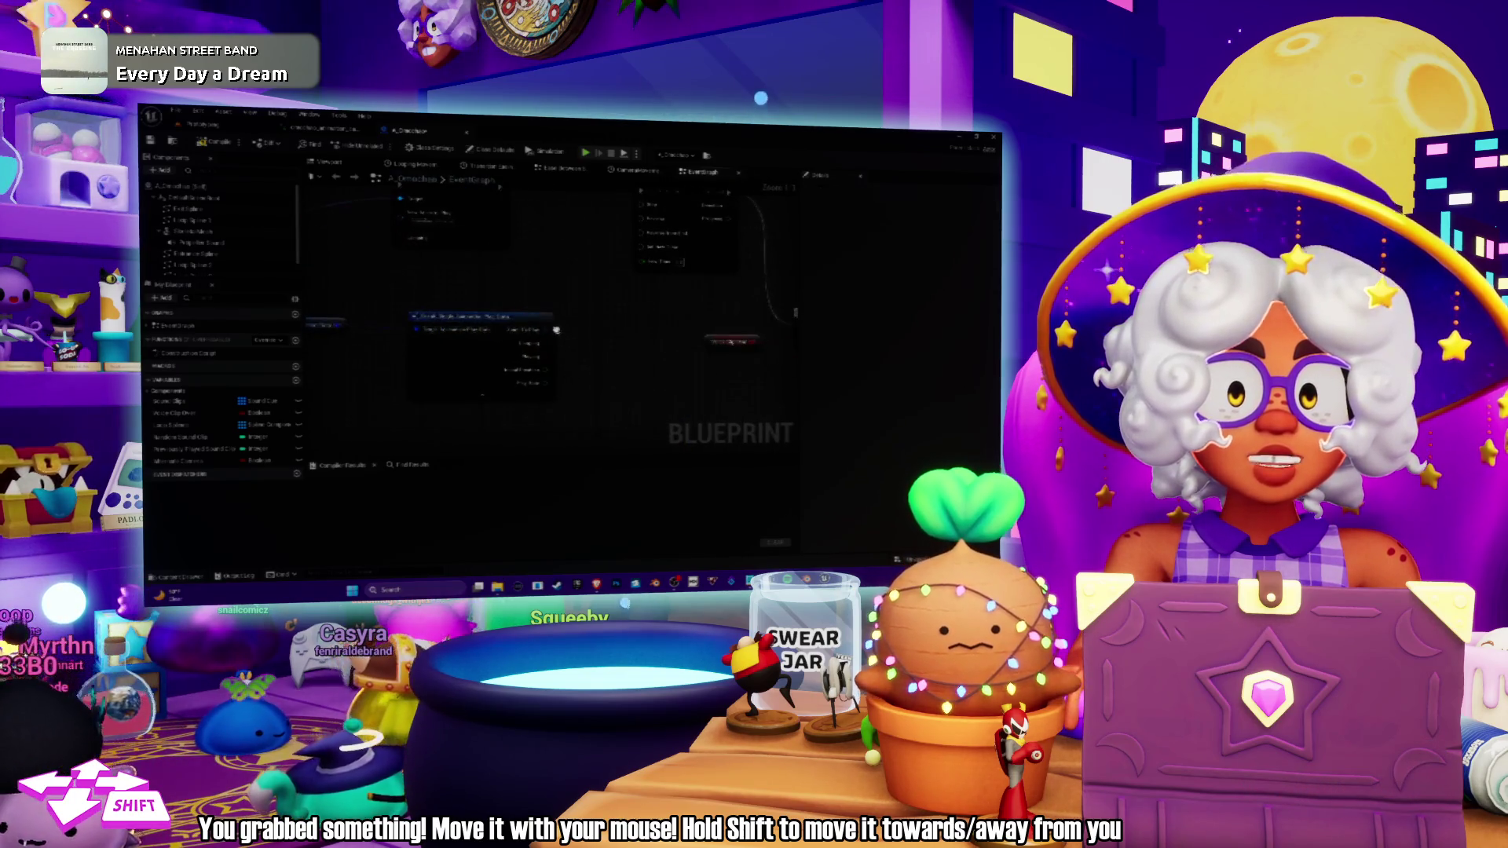
drag(556, 330, 594, 334)
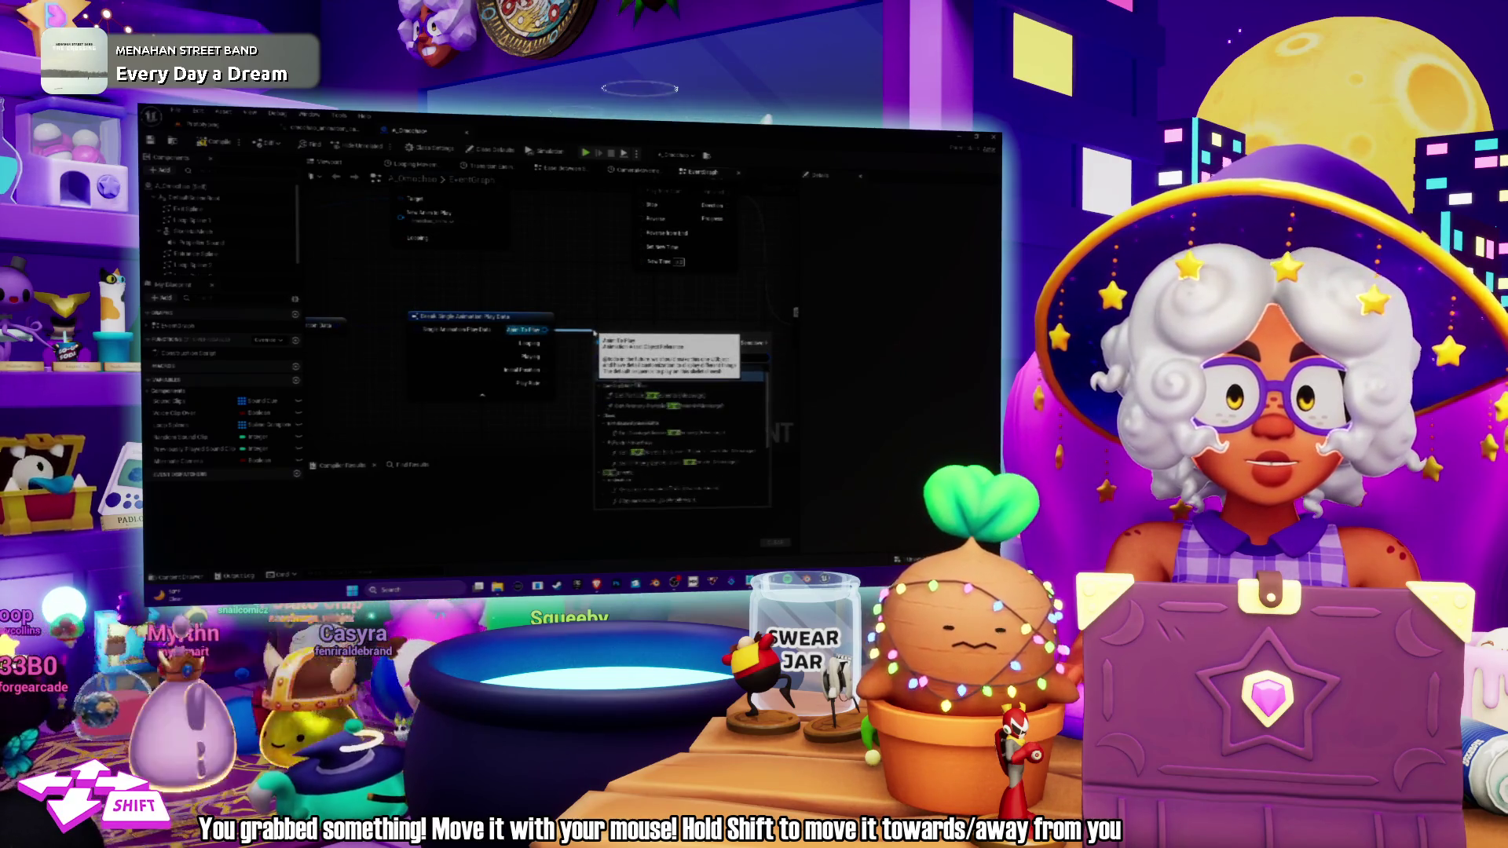
scroll(683, 440, down, 5)
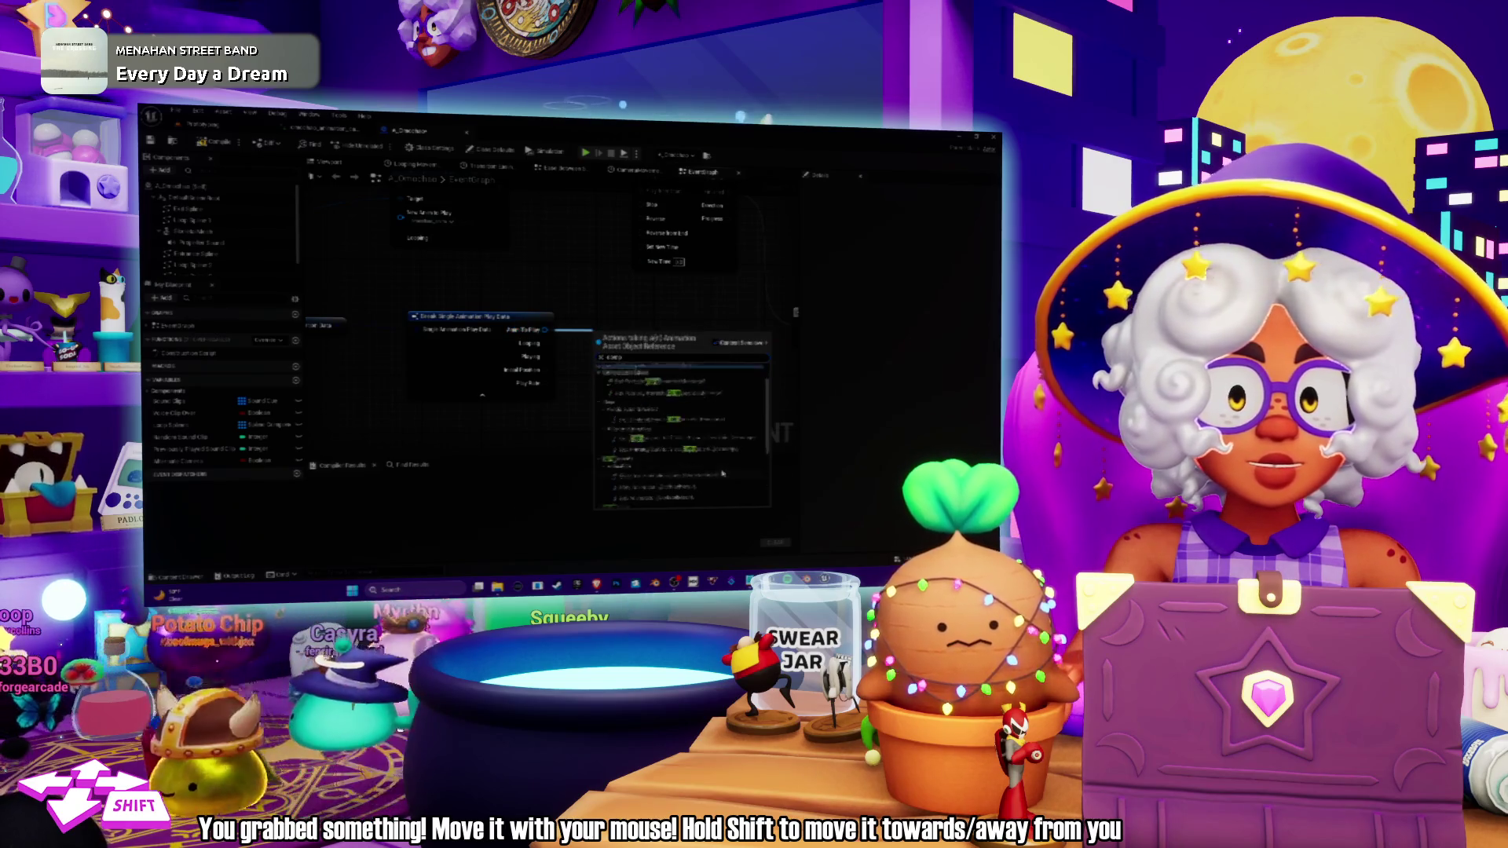
scroll(721, 474, down, 3)
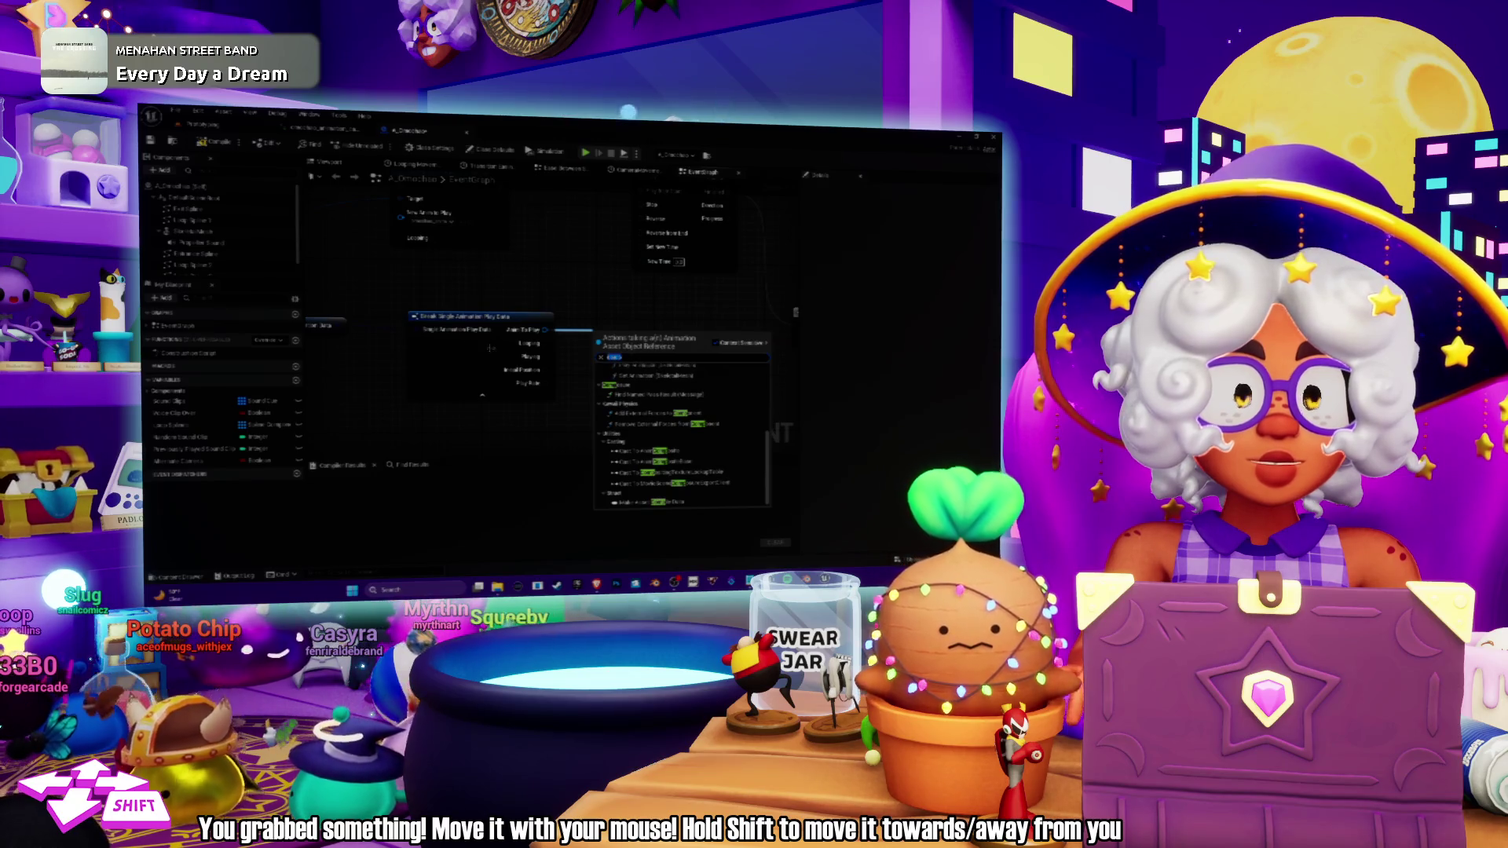
click(571, 236)
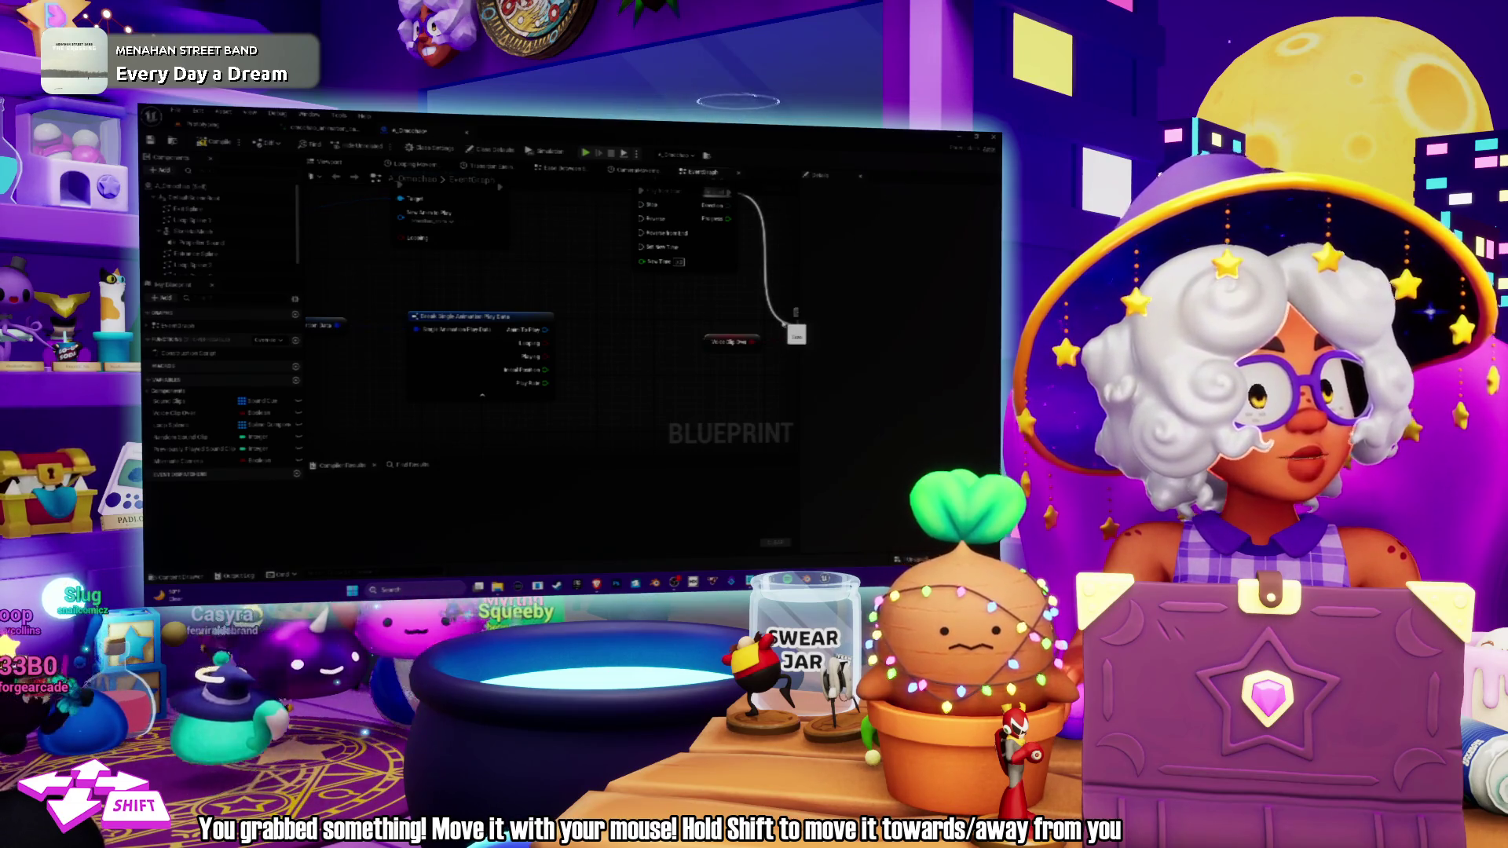
drag(795, 334, 791, 318)
drag(668, 344, 749, 338)
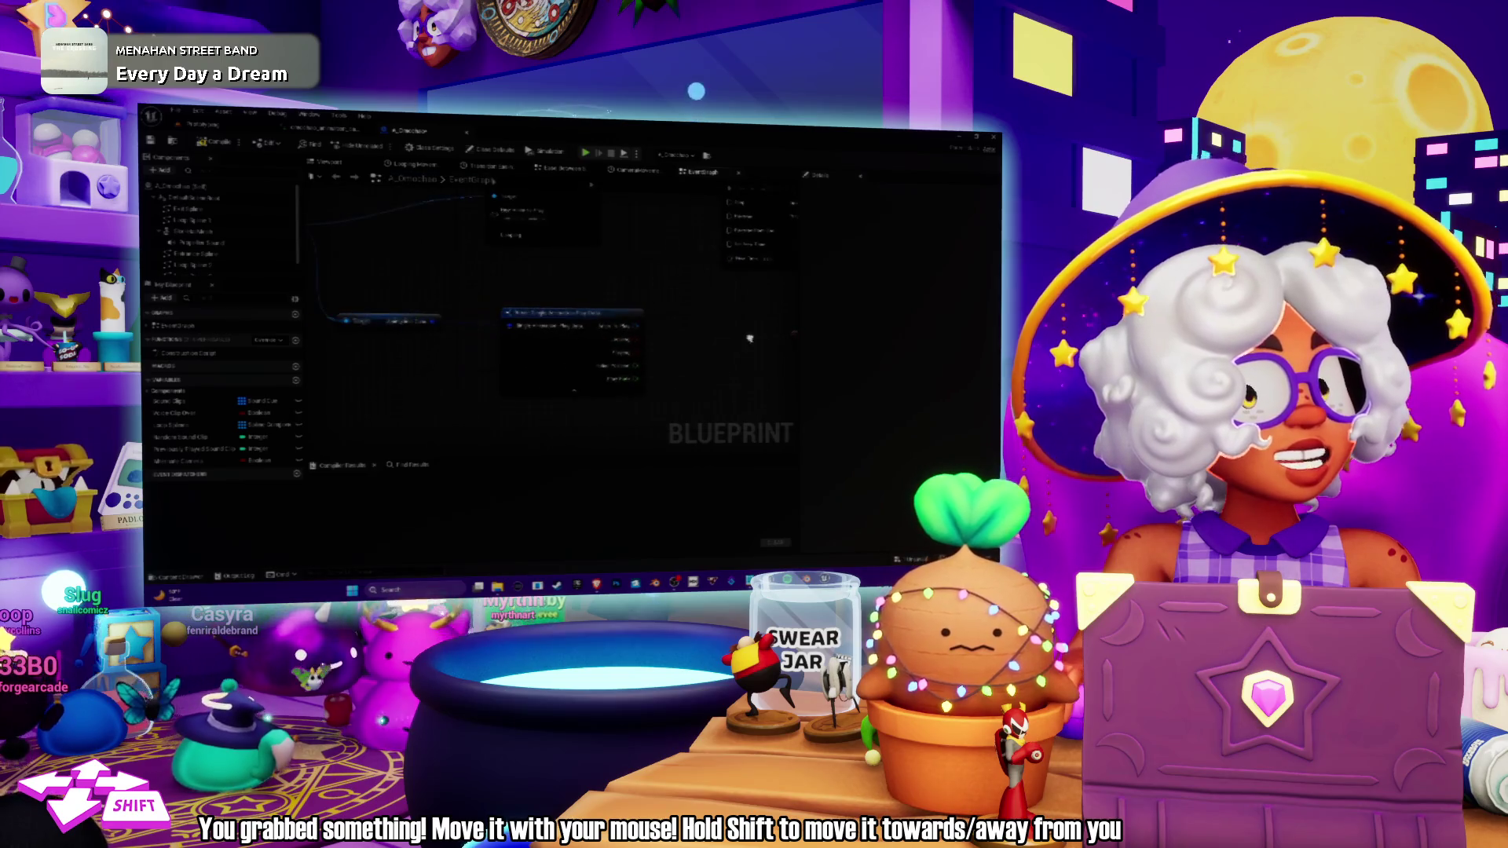
drag(559, 276, 618, 284)
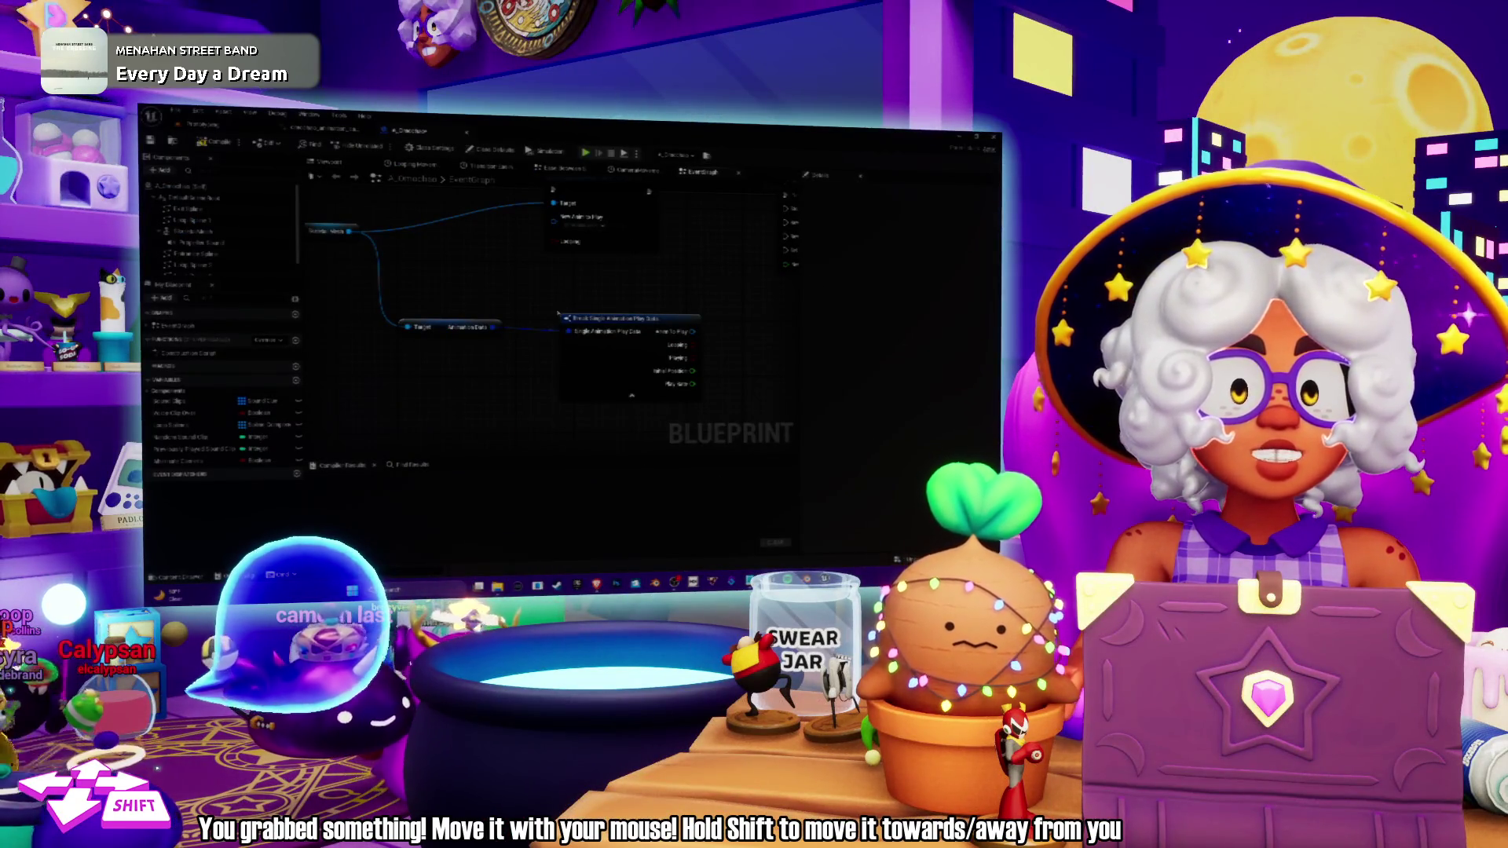
scroll(611, 339, down, 2)
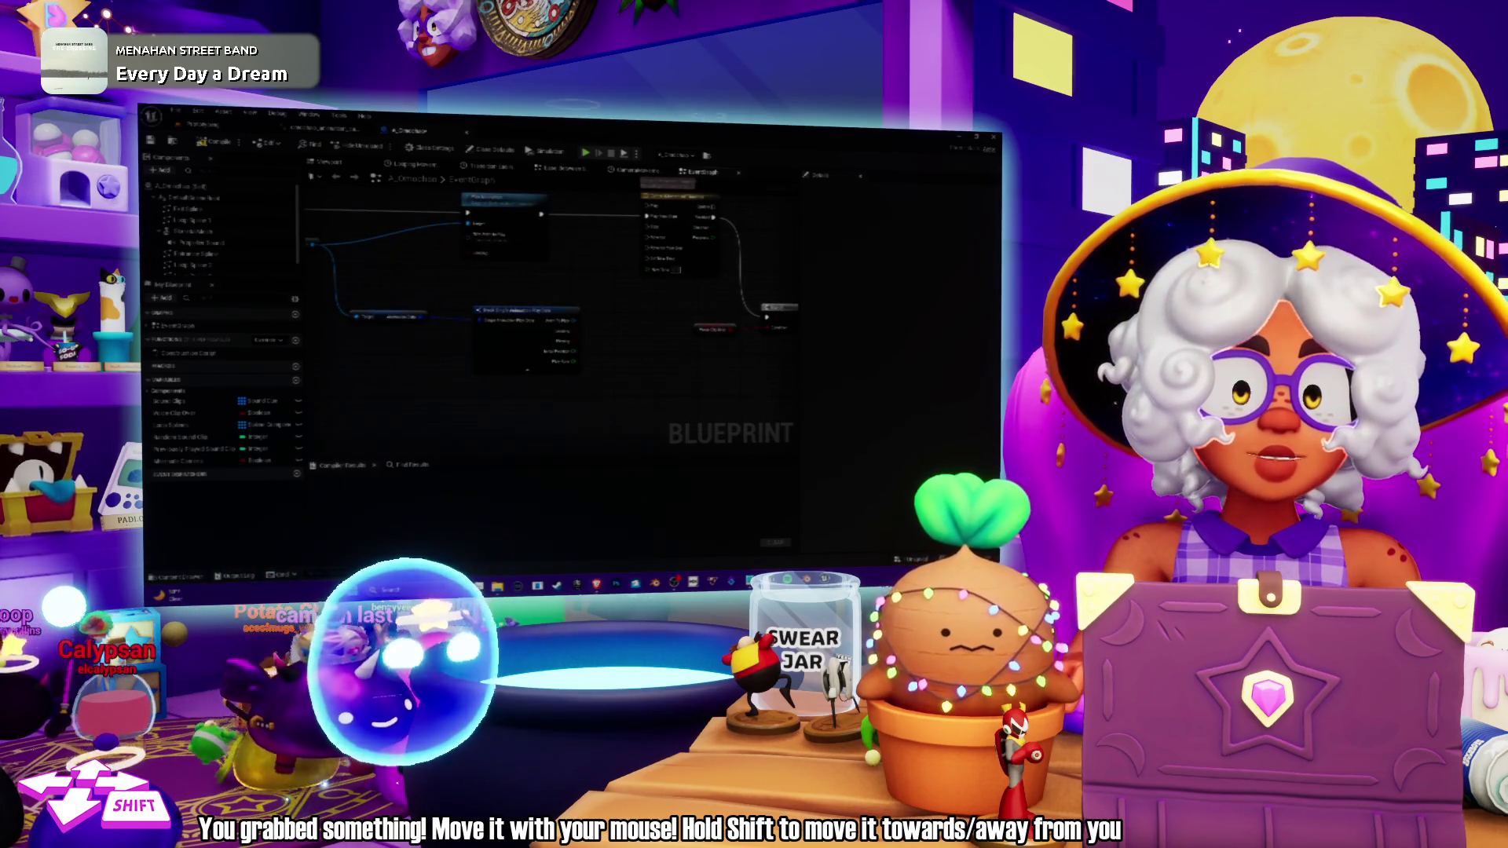
key(alt+Tab)
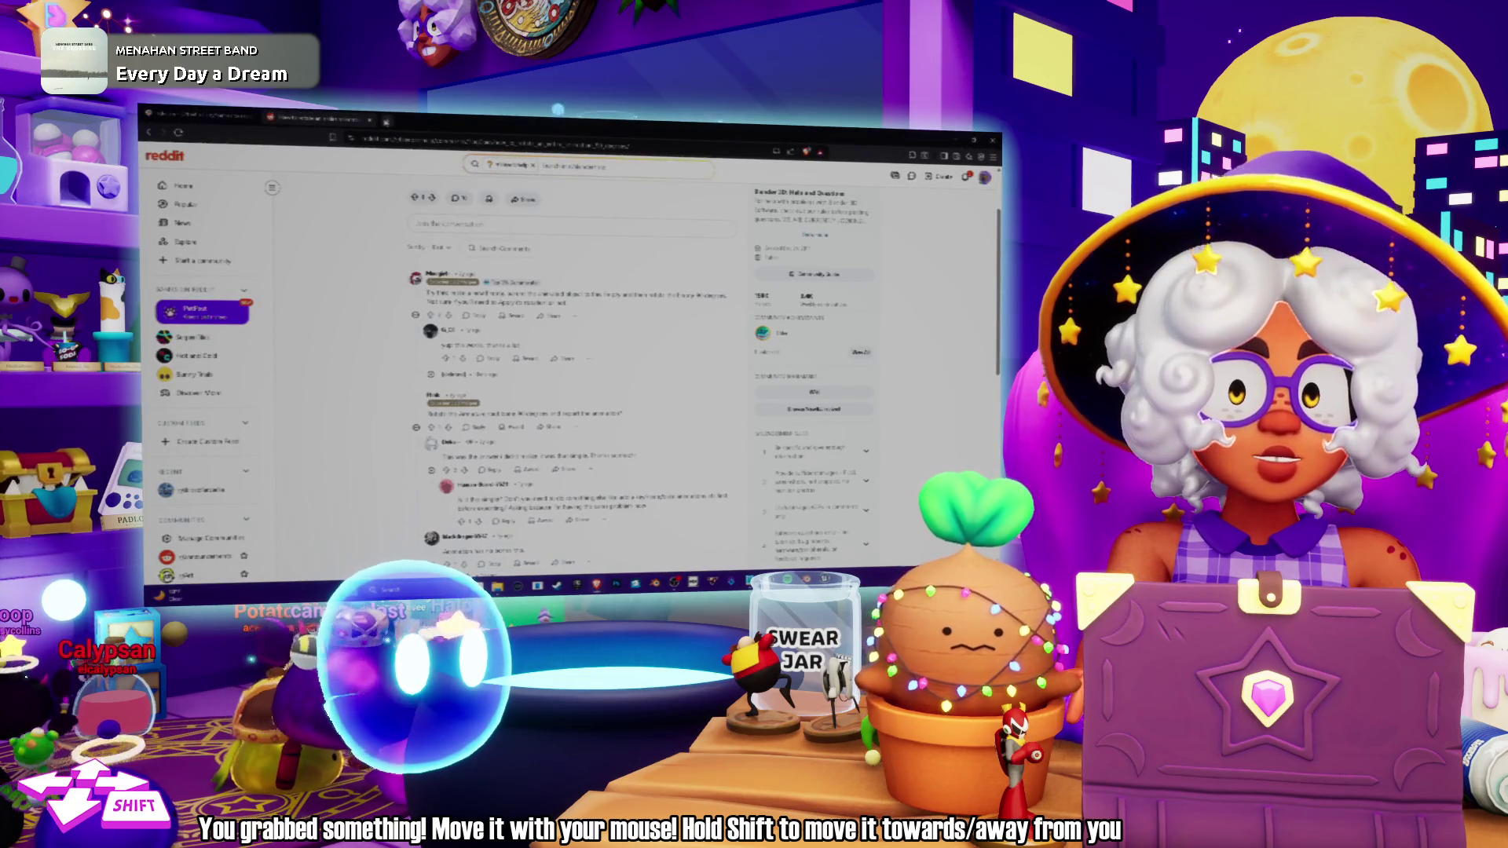
key(ctrl+t)
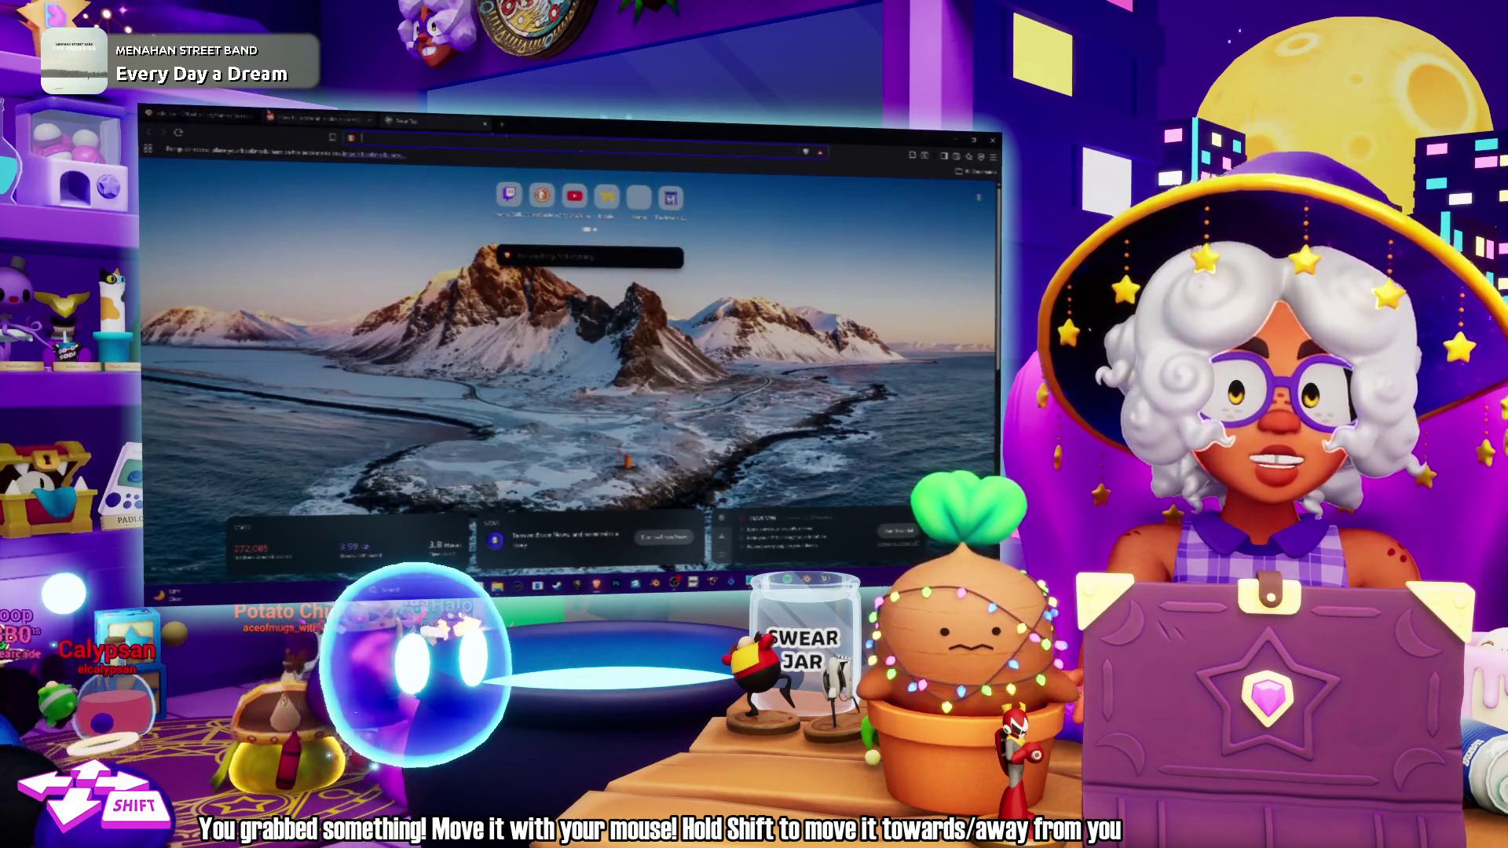
key(ctrl+w)
key(alt+Tab)
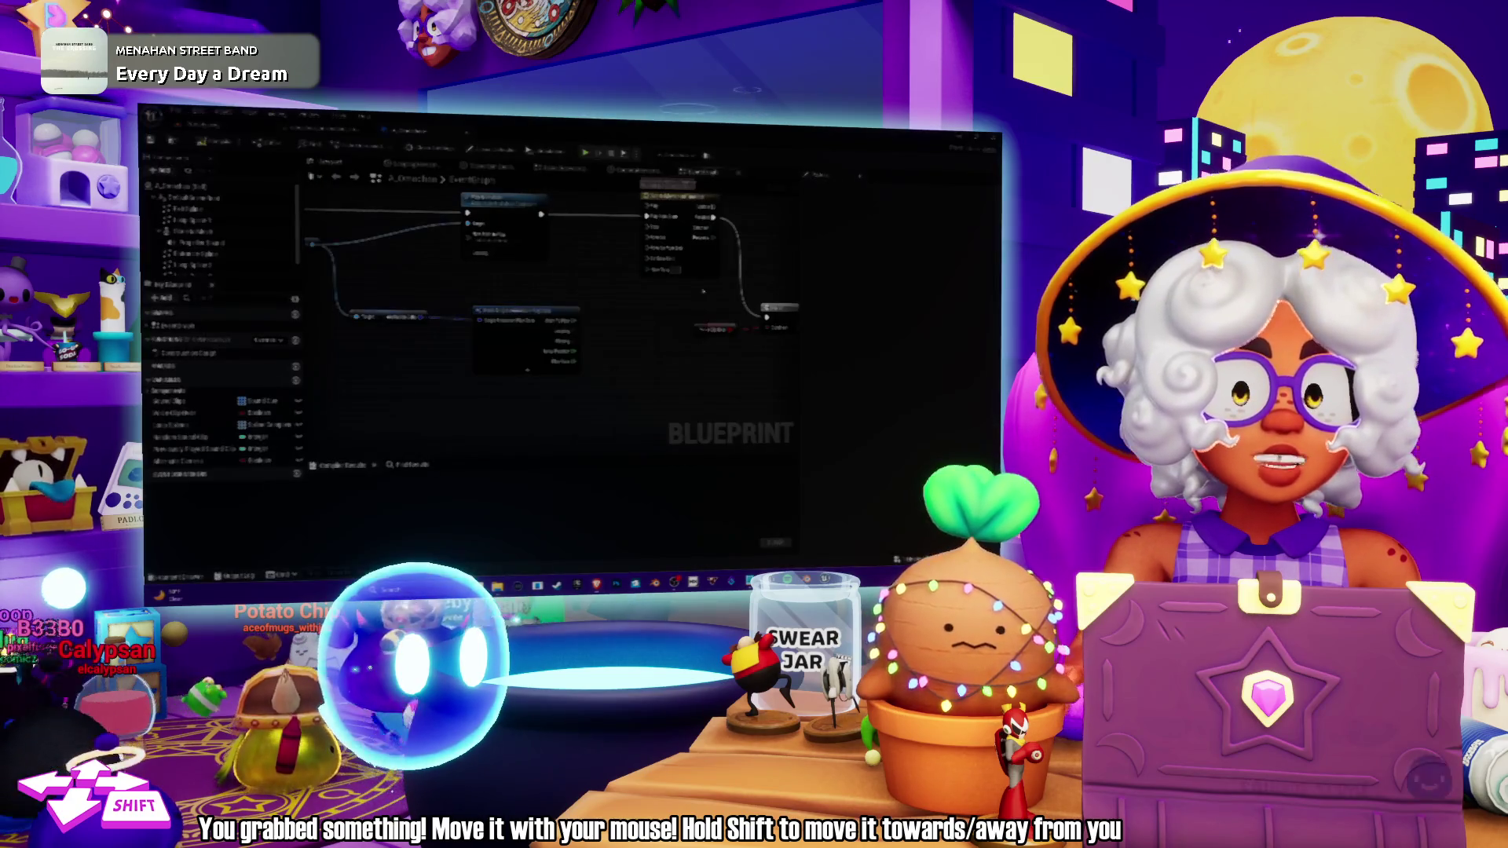
Add an 'eval' node wired onto a lower node's output pin.
drag(579, 320, 637, 322)
text(eval)
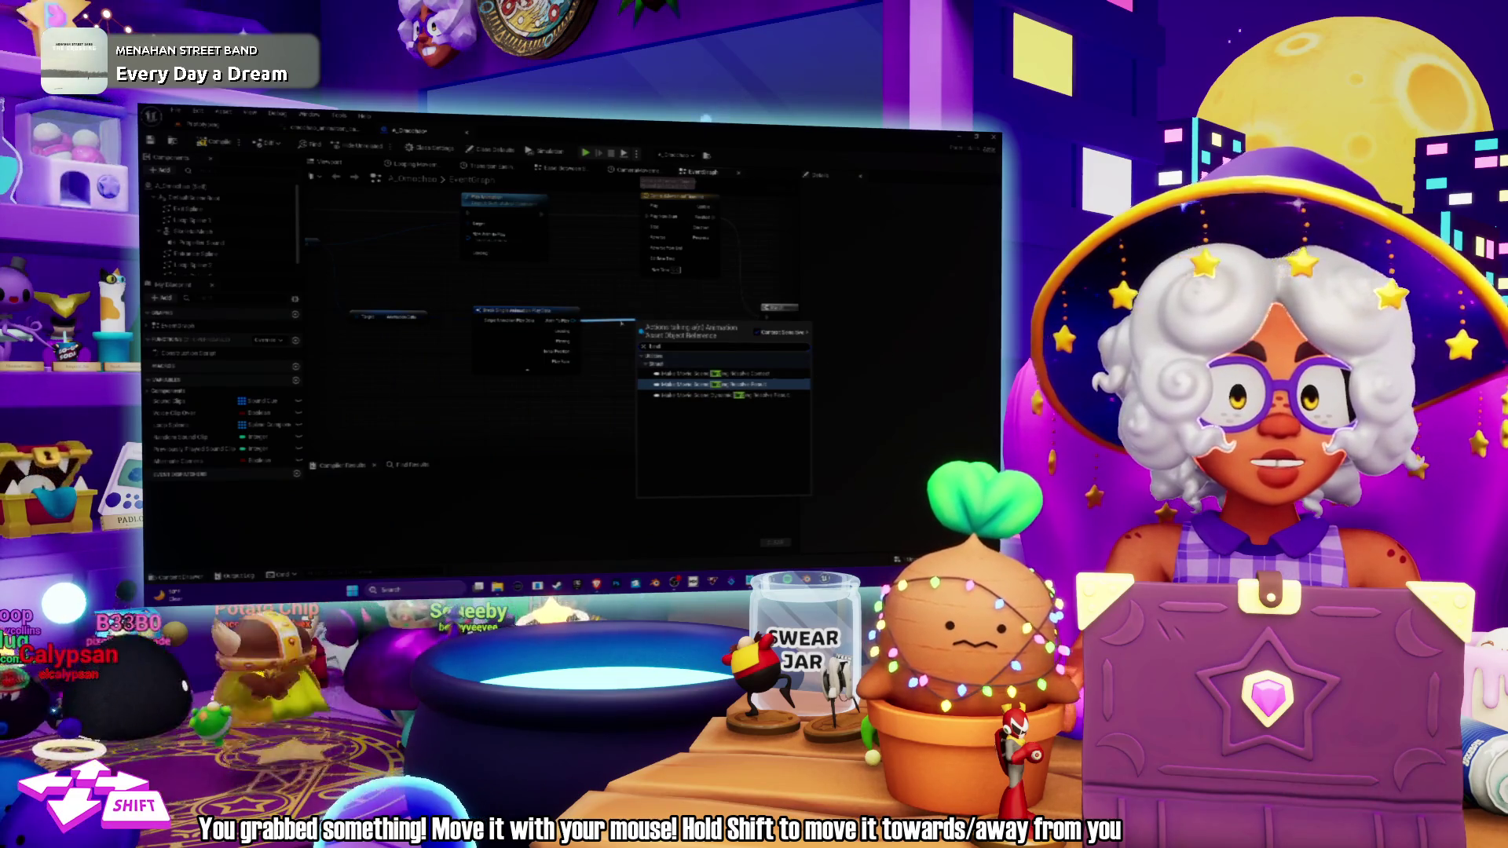
key(Return)
drag(469, 356, 495, 322)
text(eval)
key(Return)
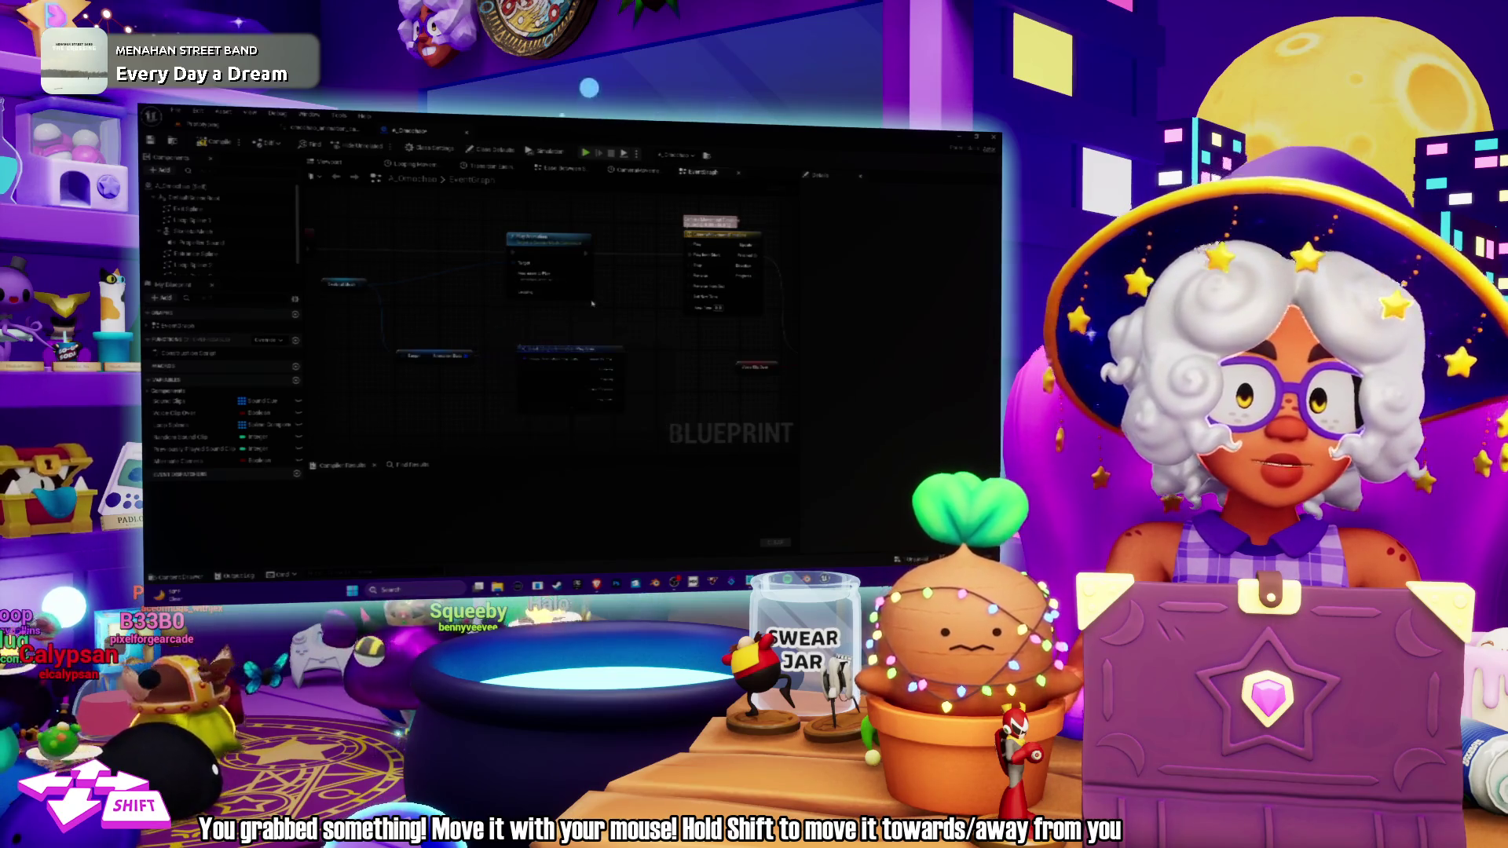
Search 'eval' across all actions with Context Sensitive unticked, then move the selected node further left.
right_click(625, 313)
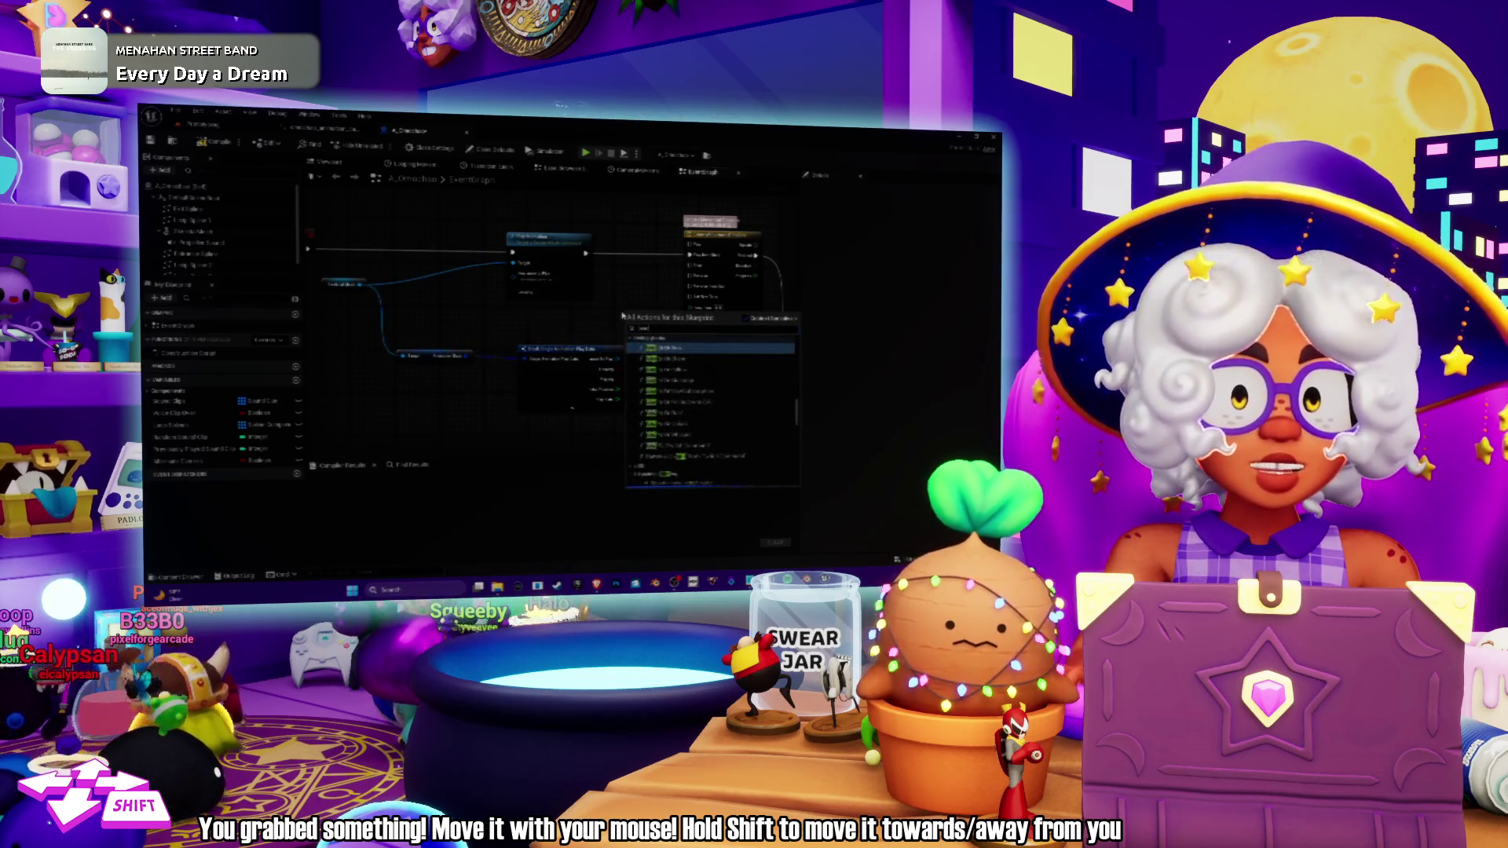
text(eval)
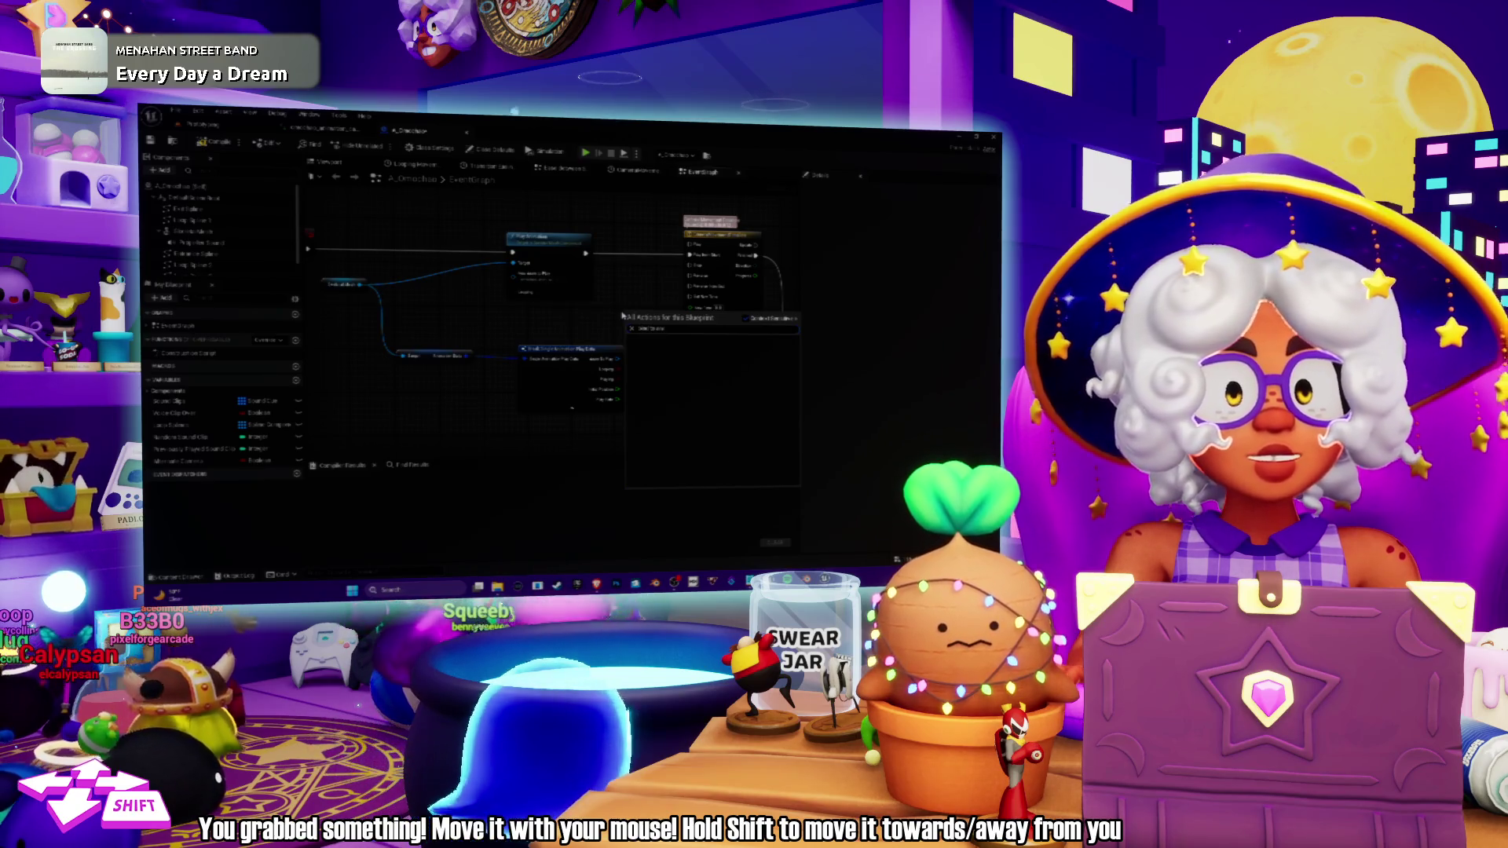
click(754, 318)
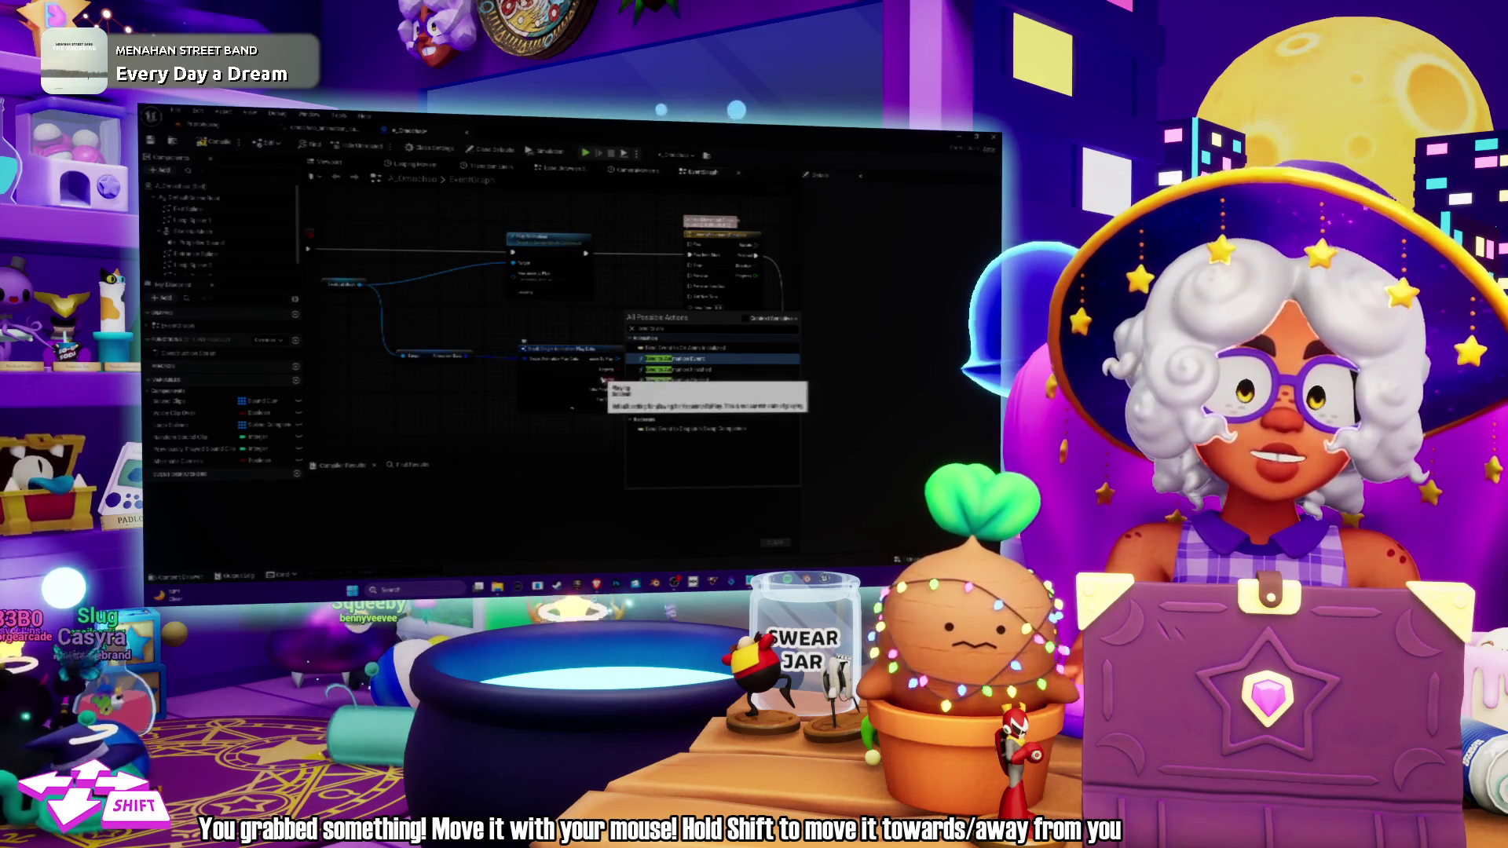
drag(552, 336, 620, 357)
scroll(618, 358, up, 1)
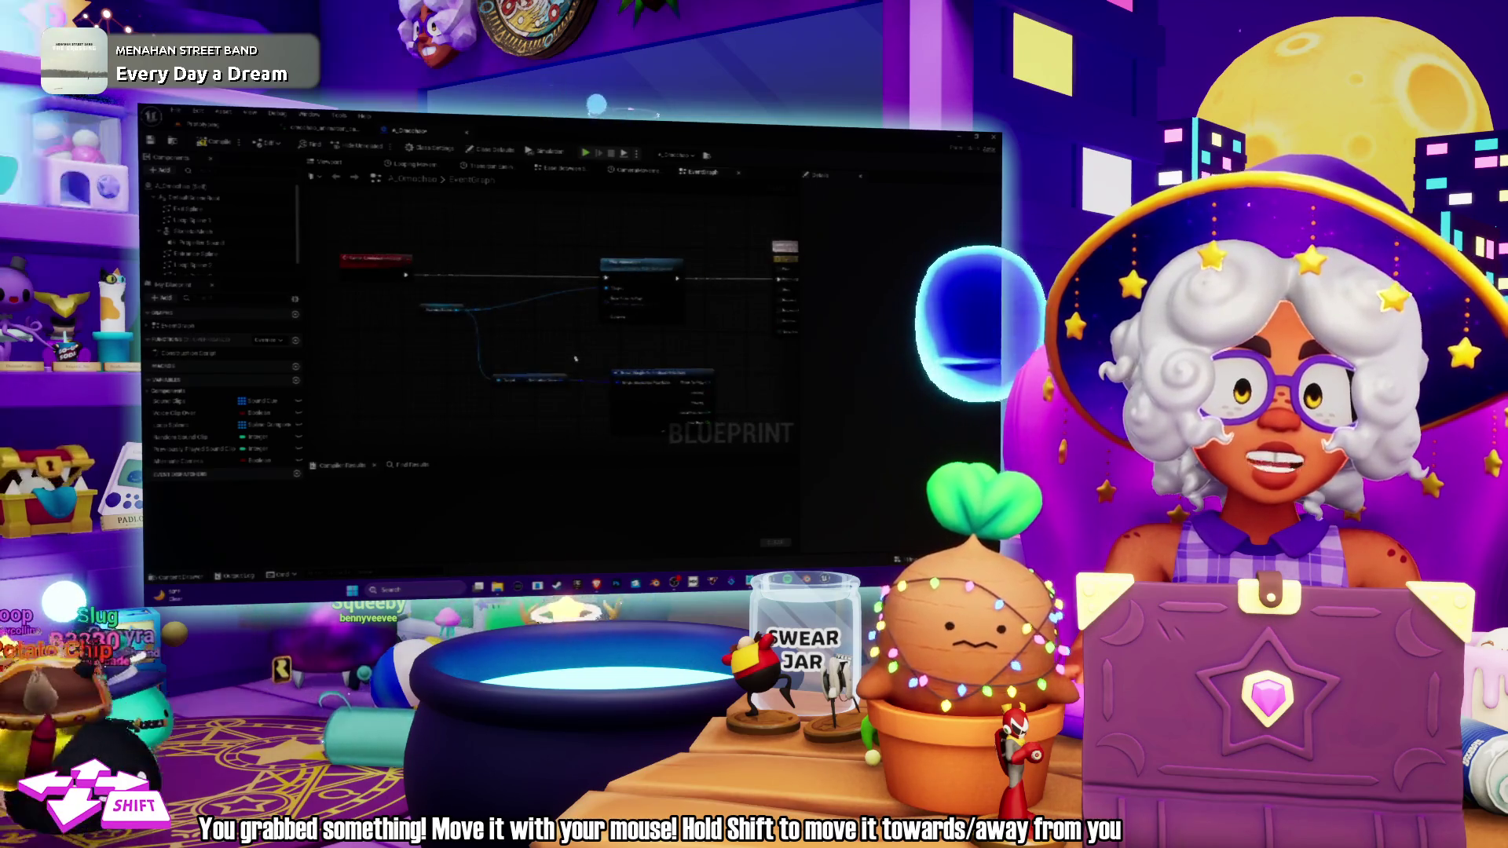
scroll(603, 353, up, 2)
drag(695, 292, 662, 294)
drag(553, 300, 615, 308)
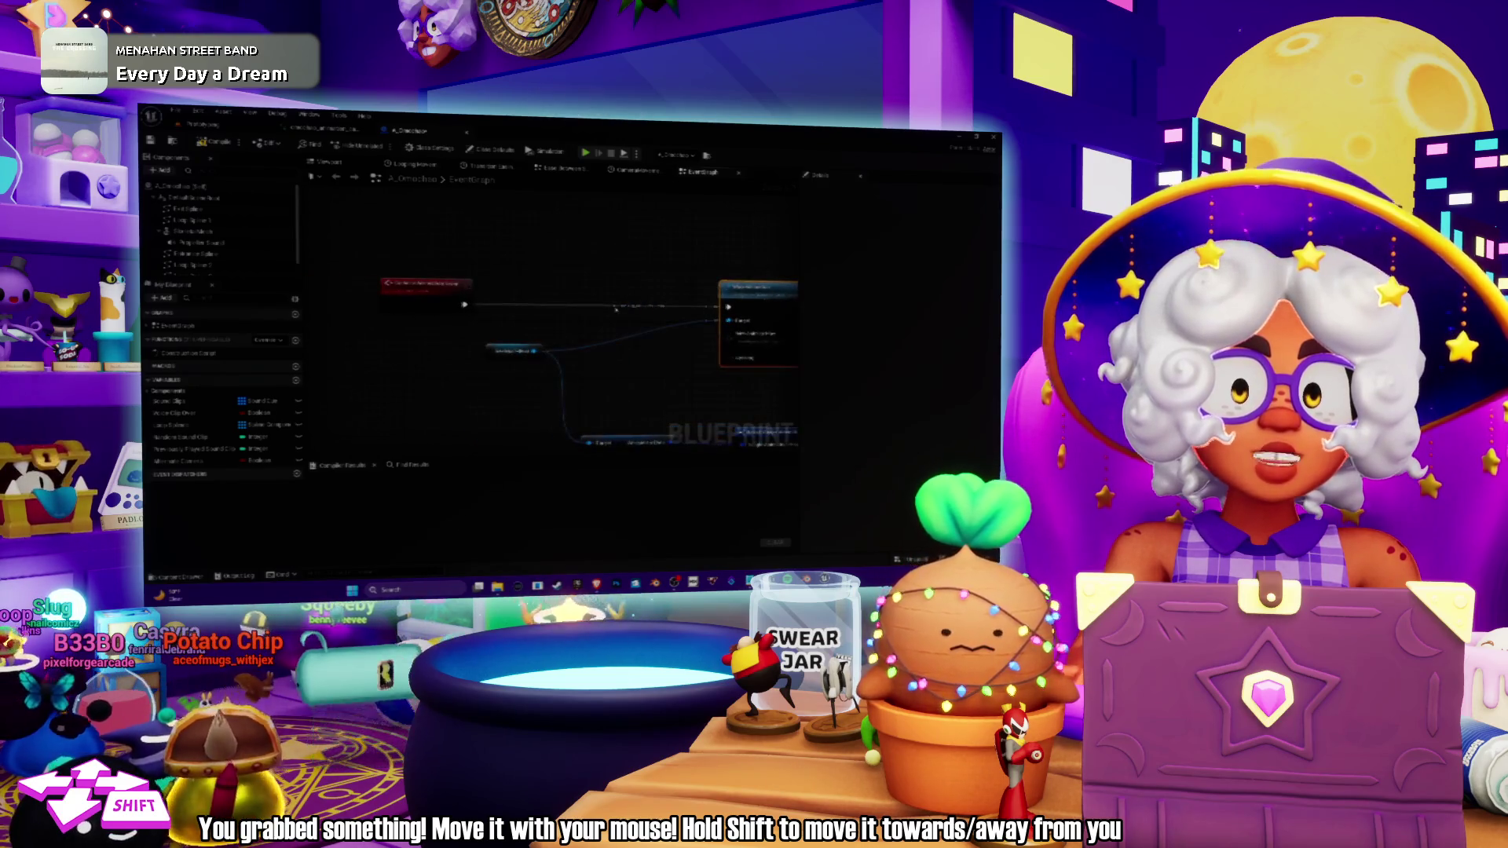
click(235, 135)
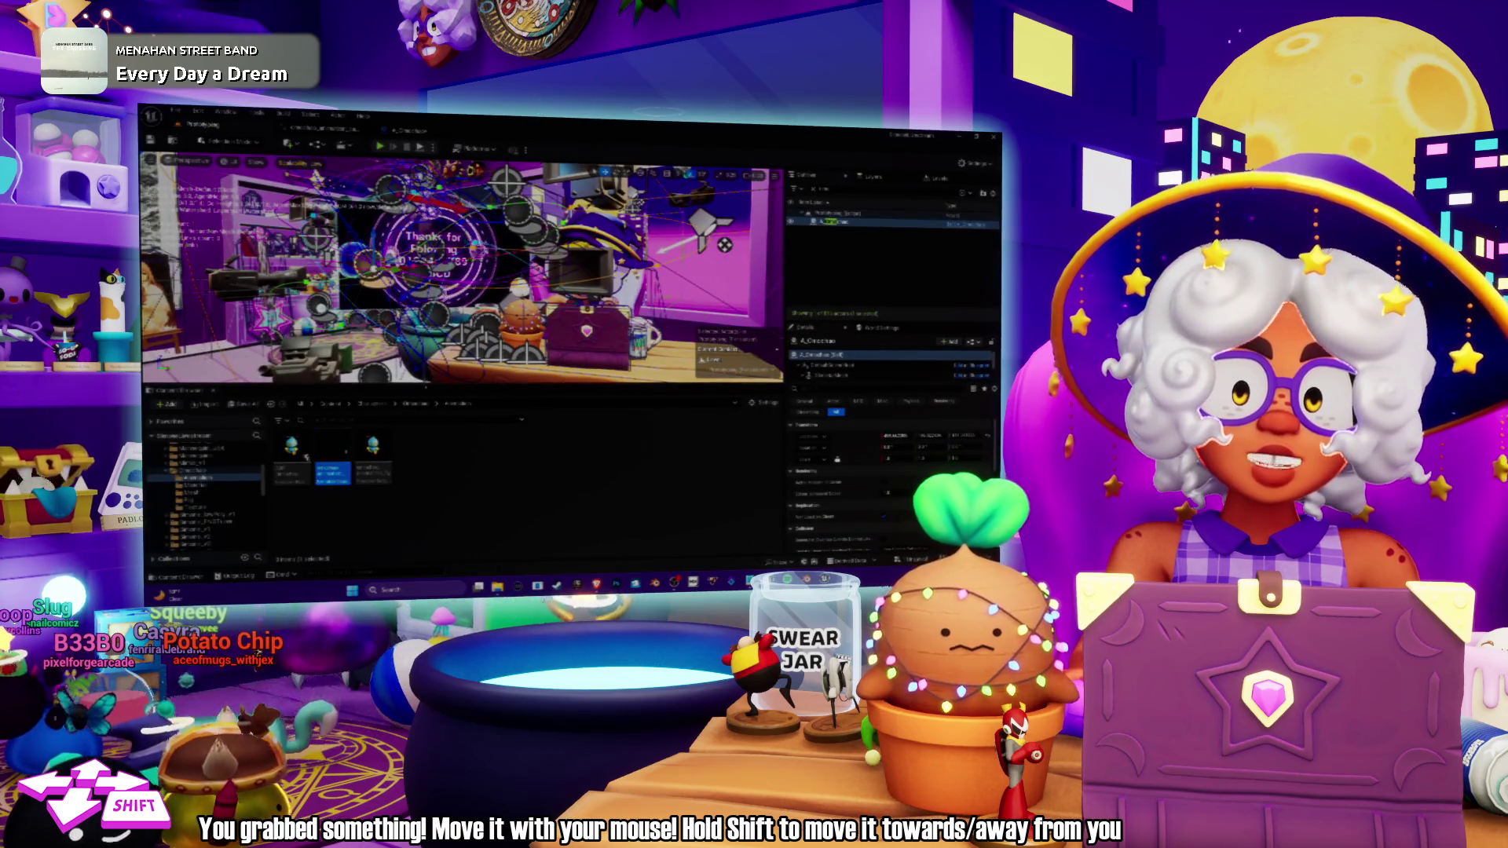
Open the ABP_Omochao Animation Blueprint from the Content Browser.
click(305, 457)
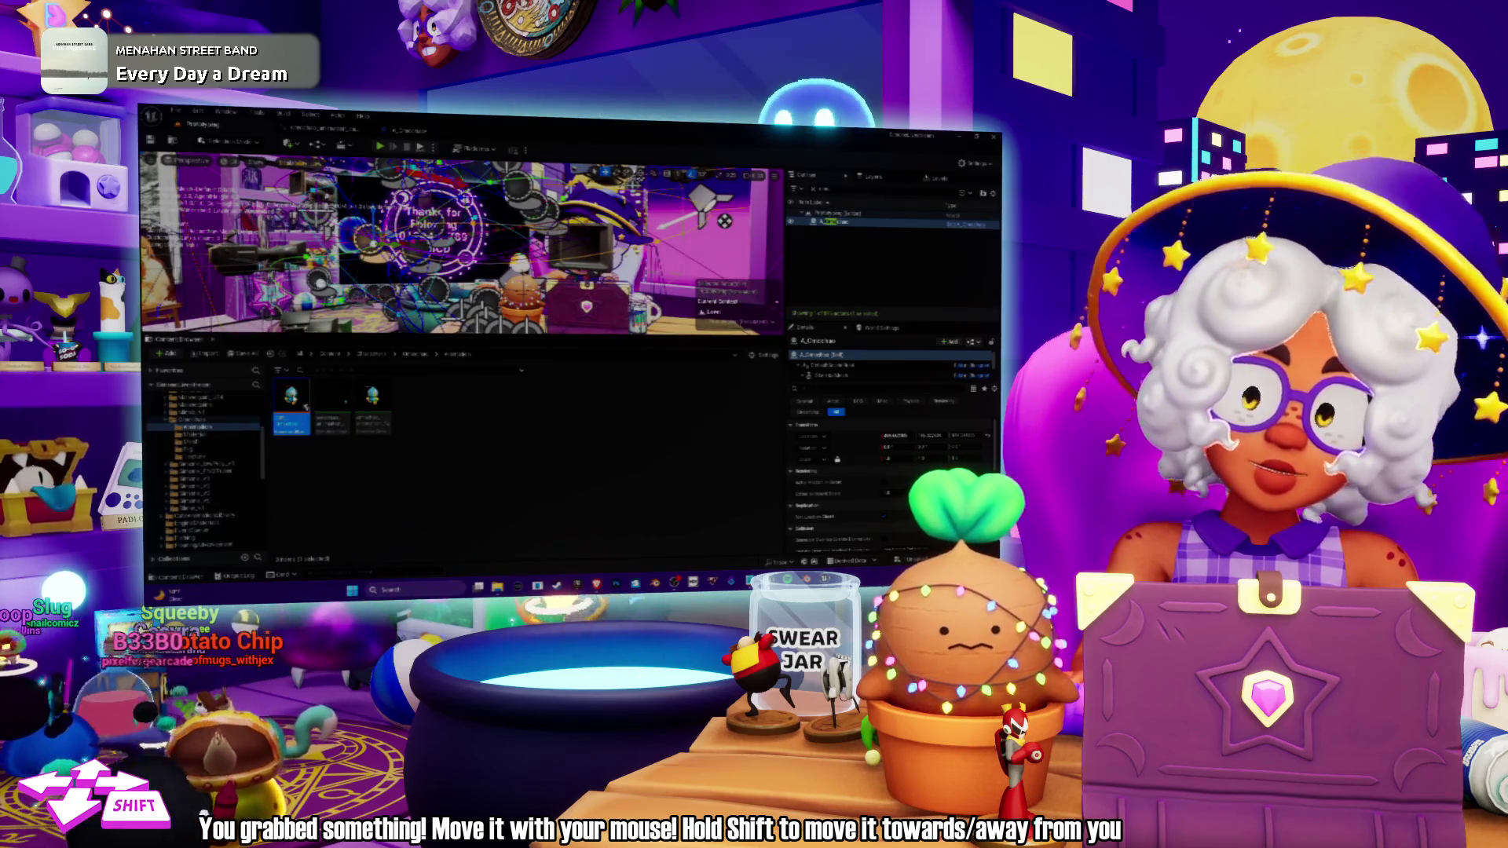
double_click(290, 394)
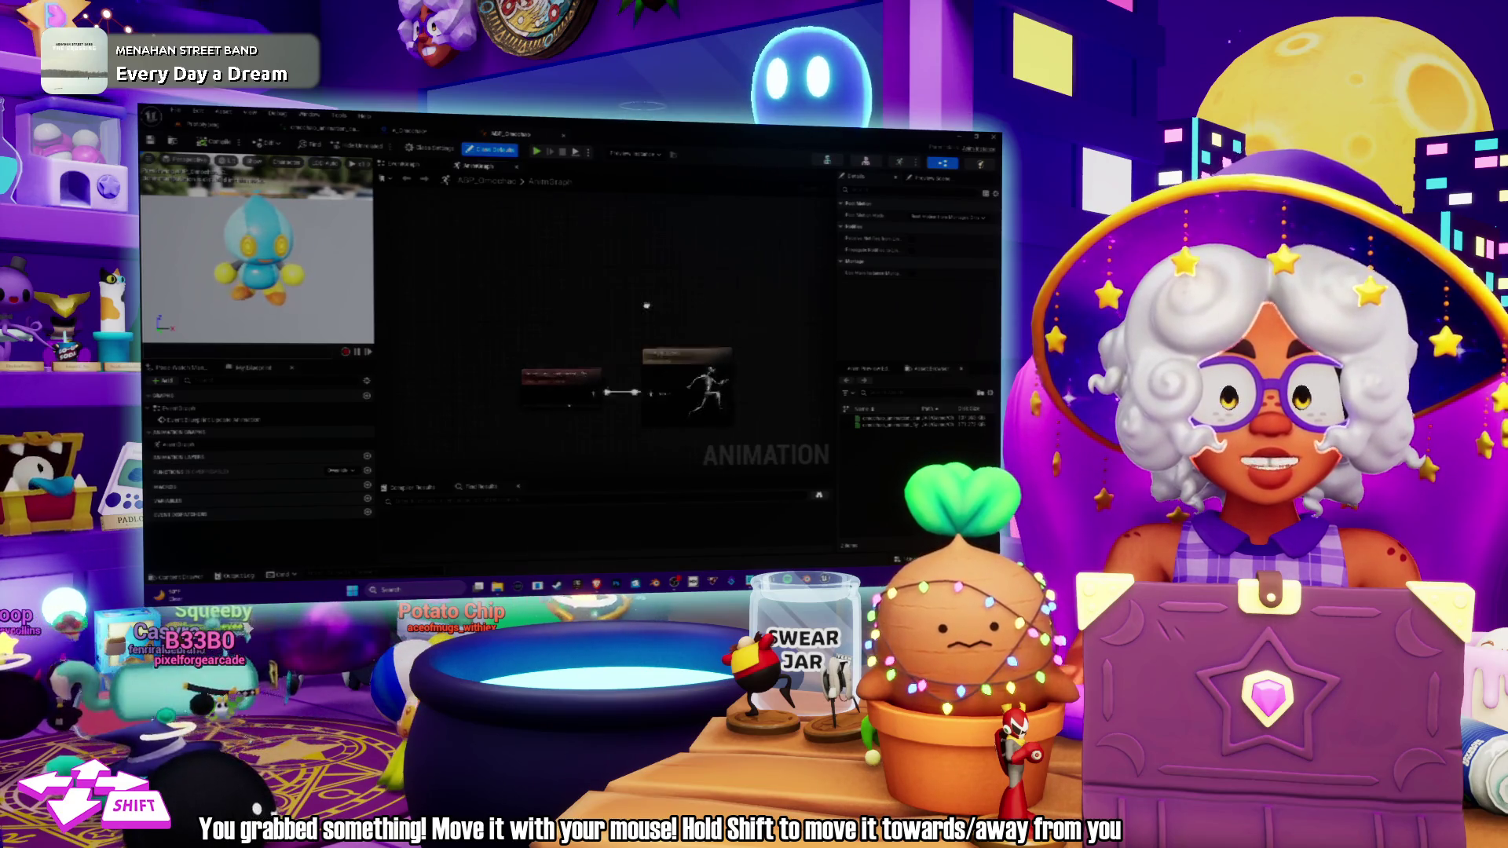
Add a State Machine node to the AnimGraph and name it Locomotion.
right_click(548, 248)
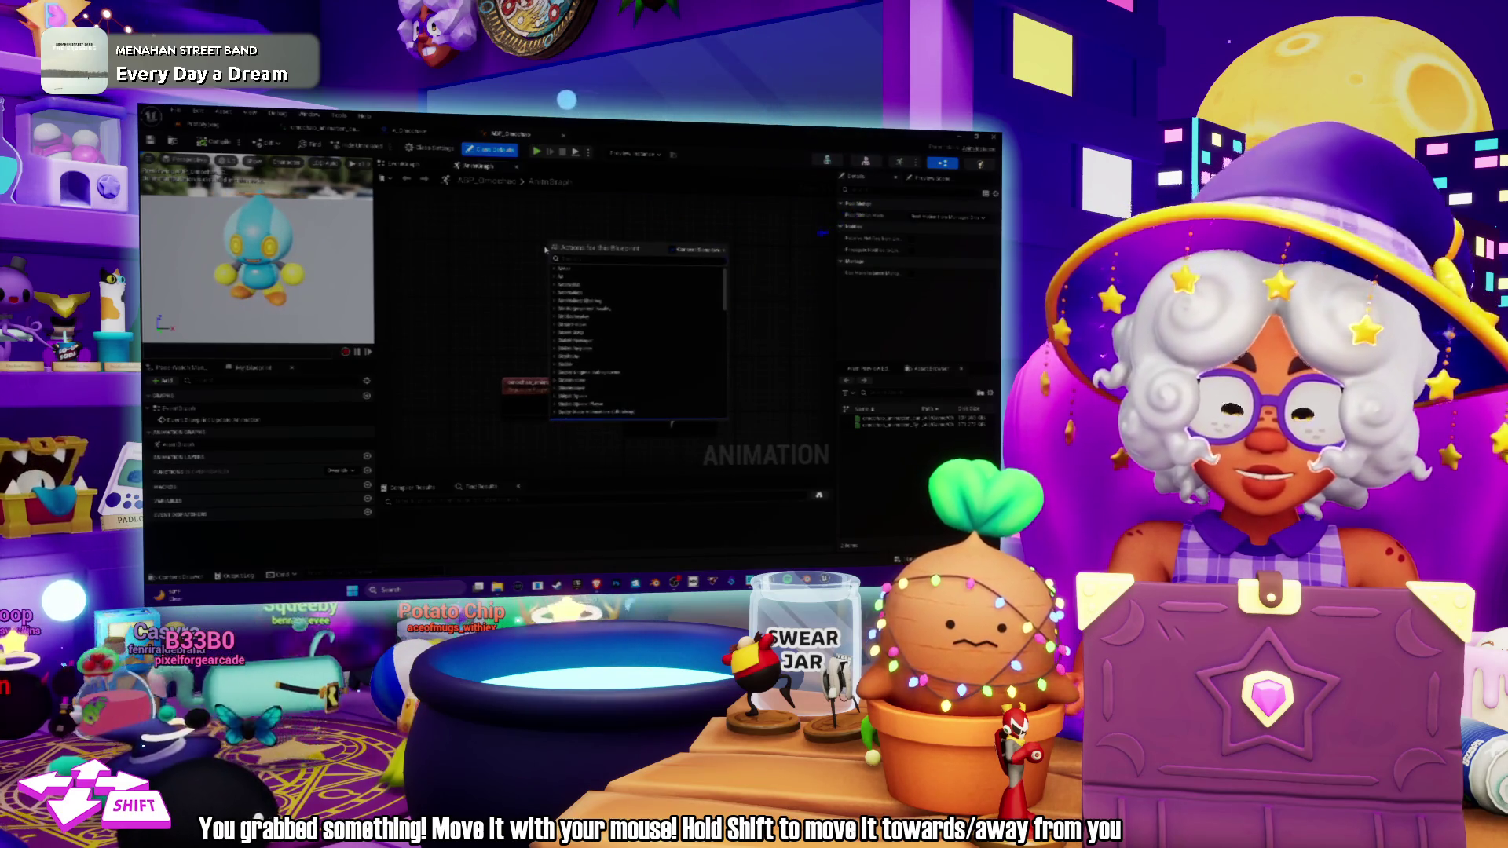
text(state)
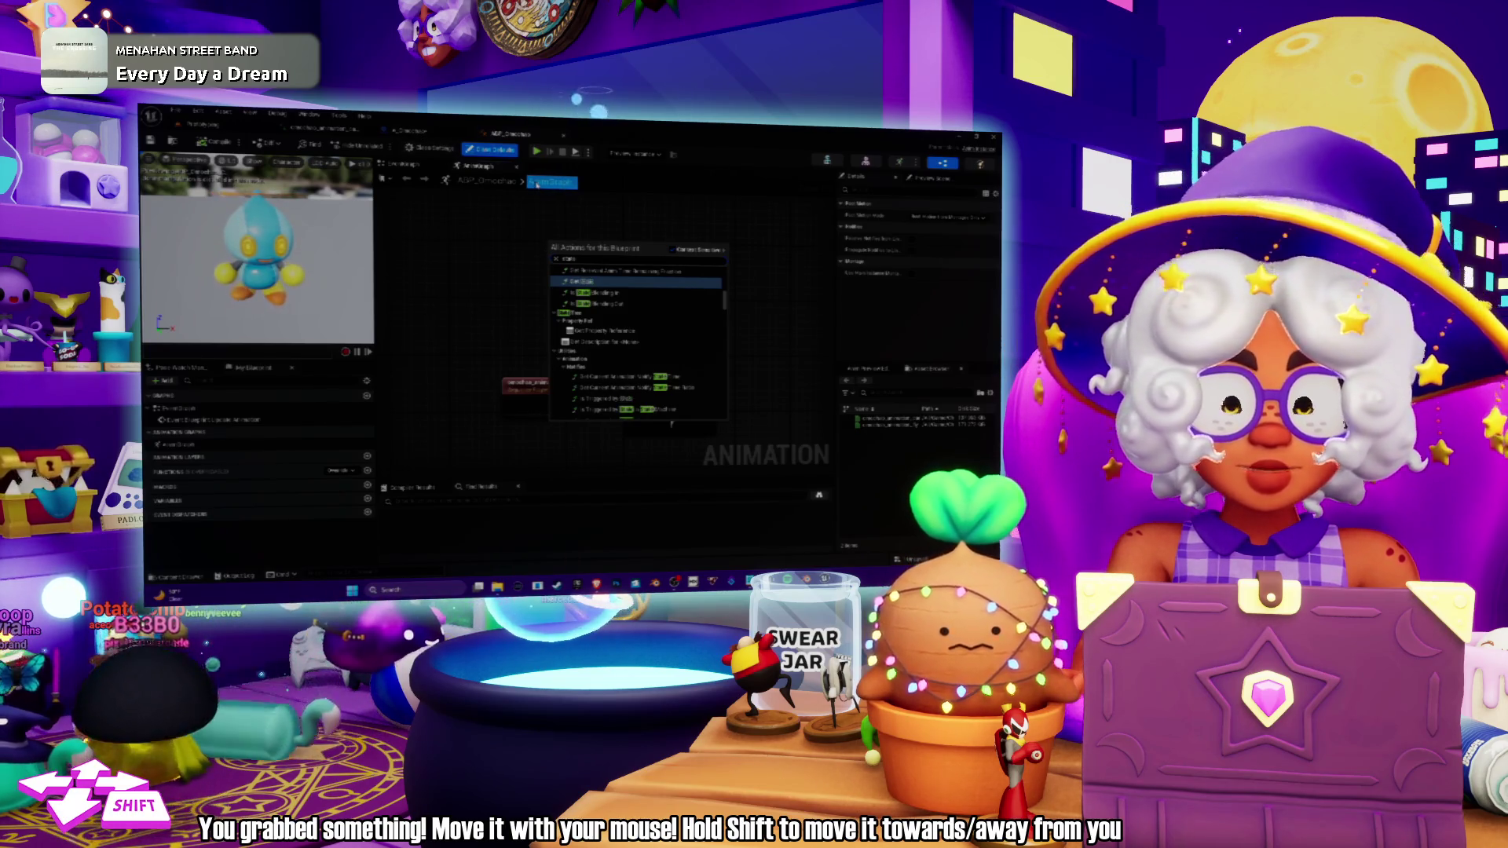
text( machin)
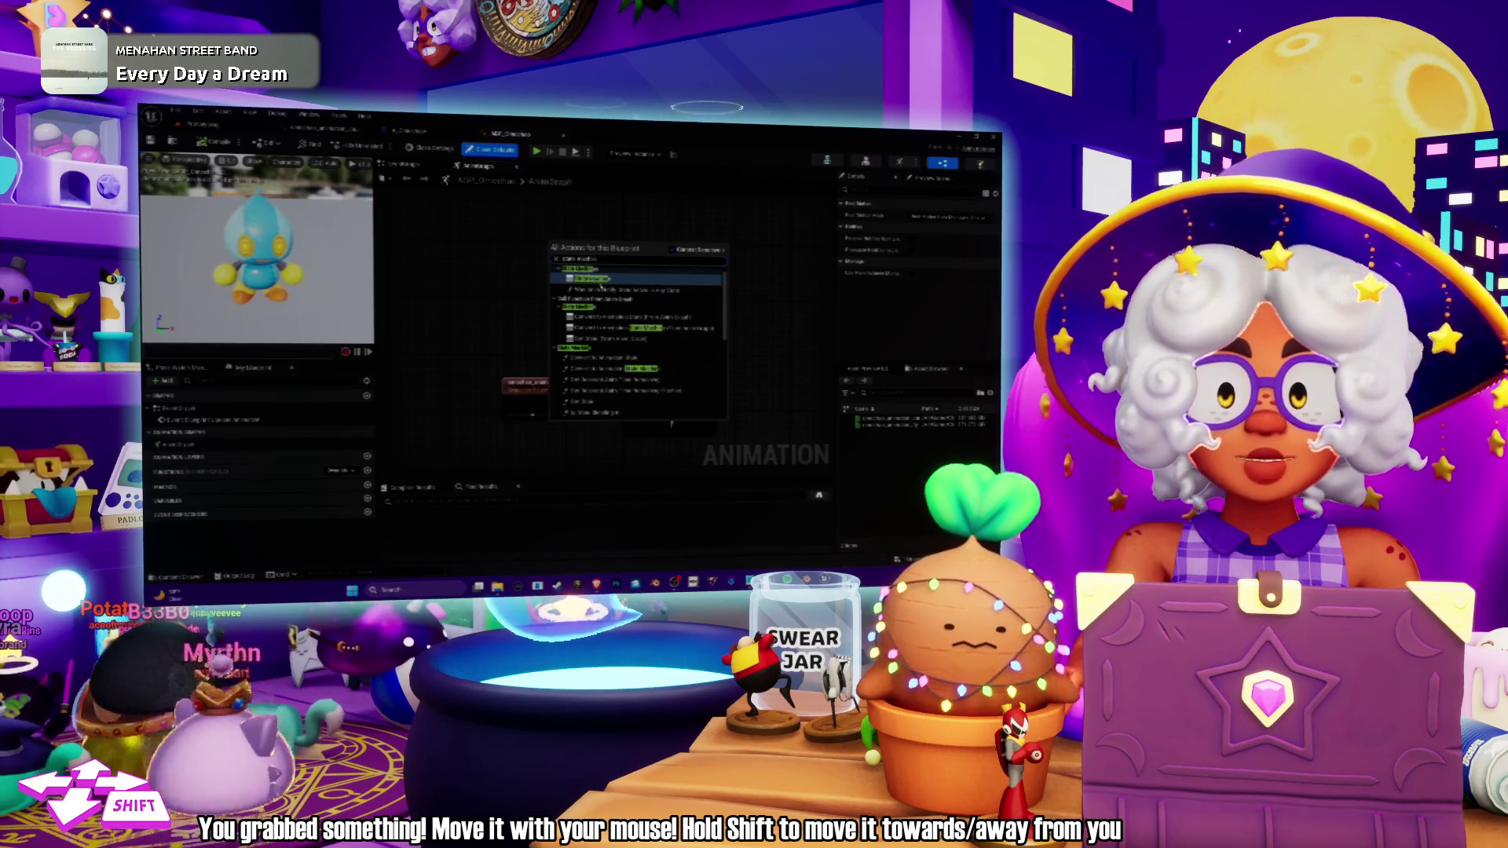
click(589, 279)
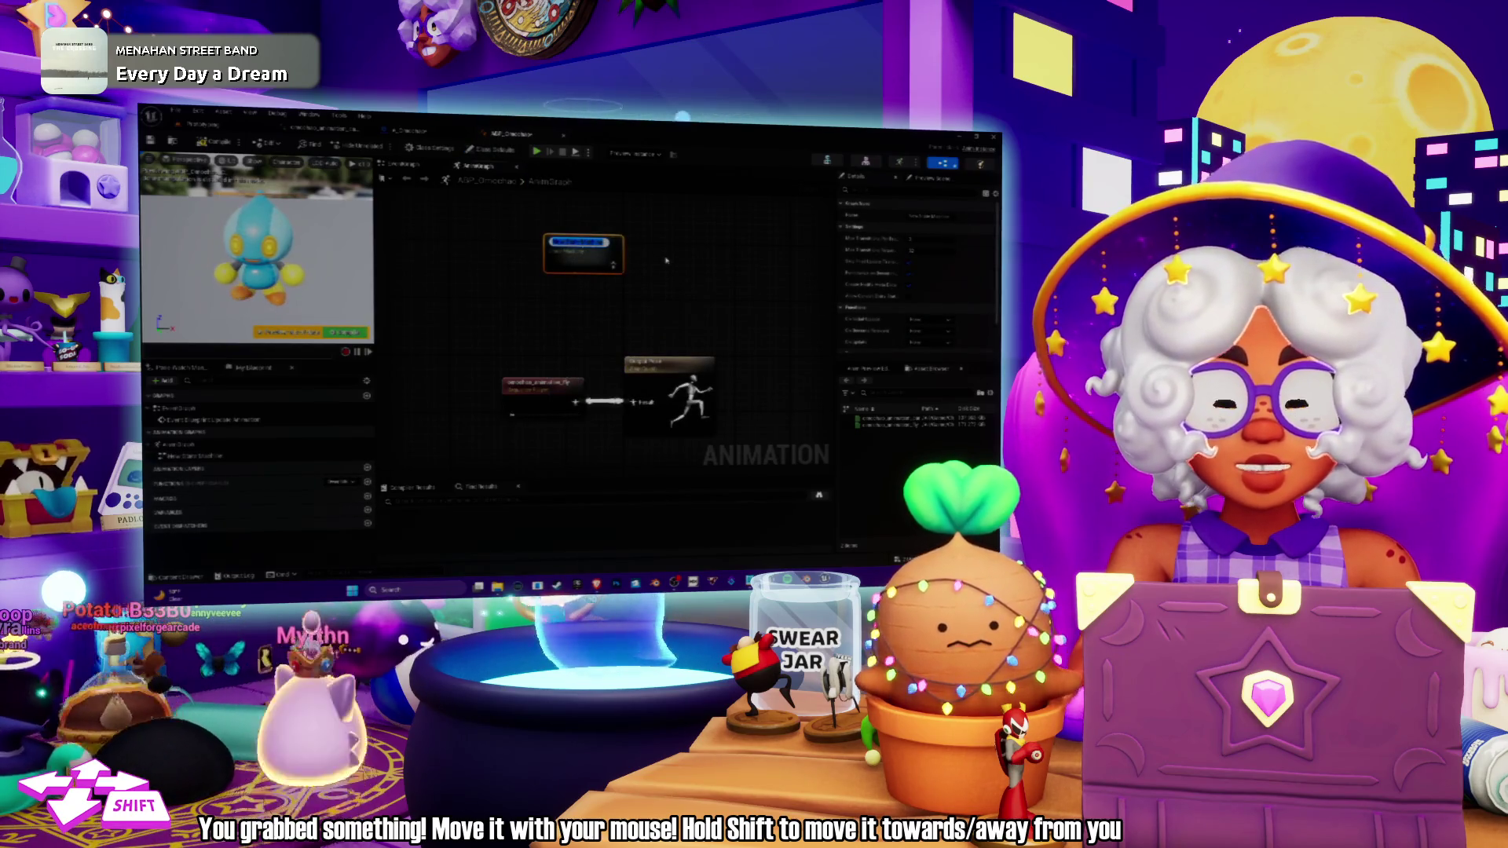
text(Locomotion)
key(Return)
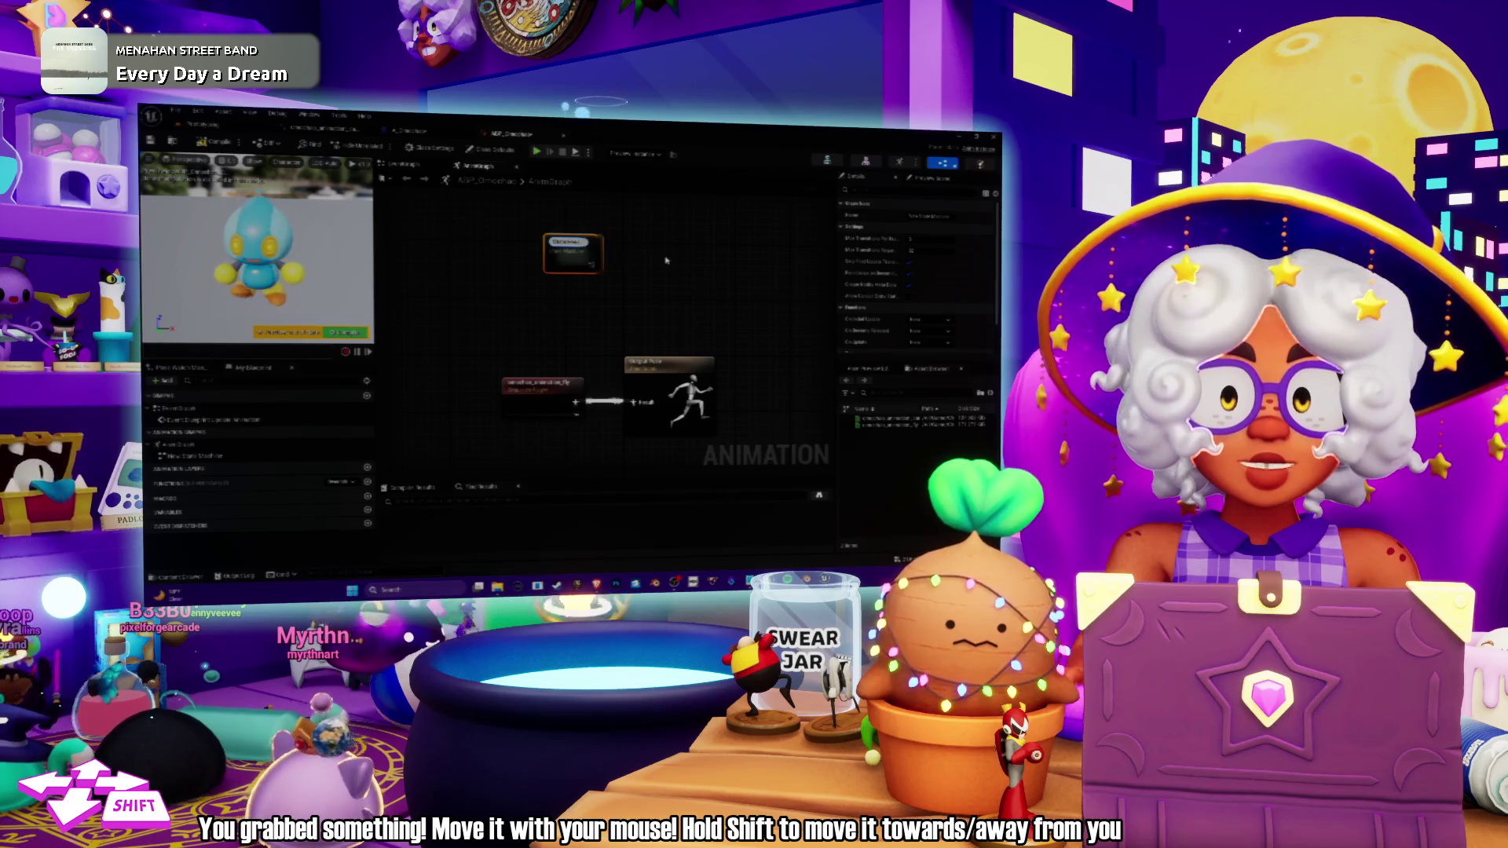
Open the Locomotion state machine and add a new state beside Entry.
double_click(572, 239)
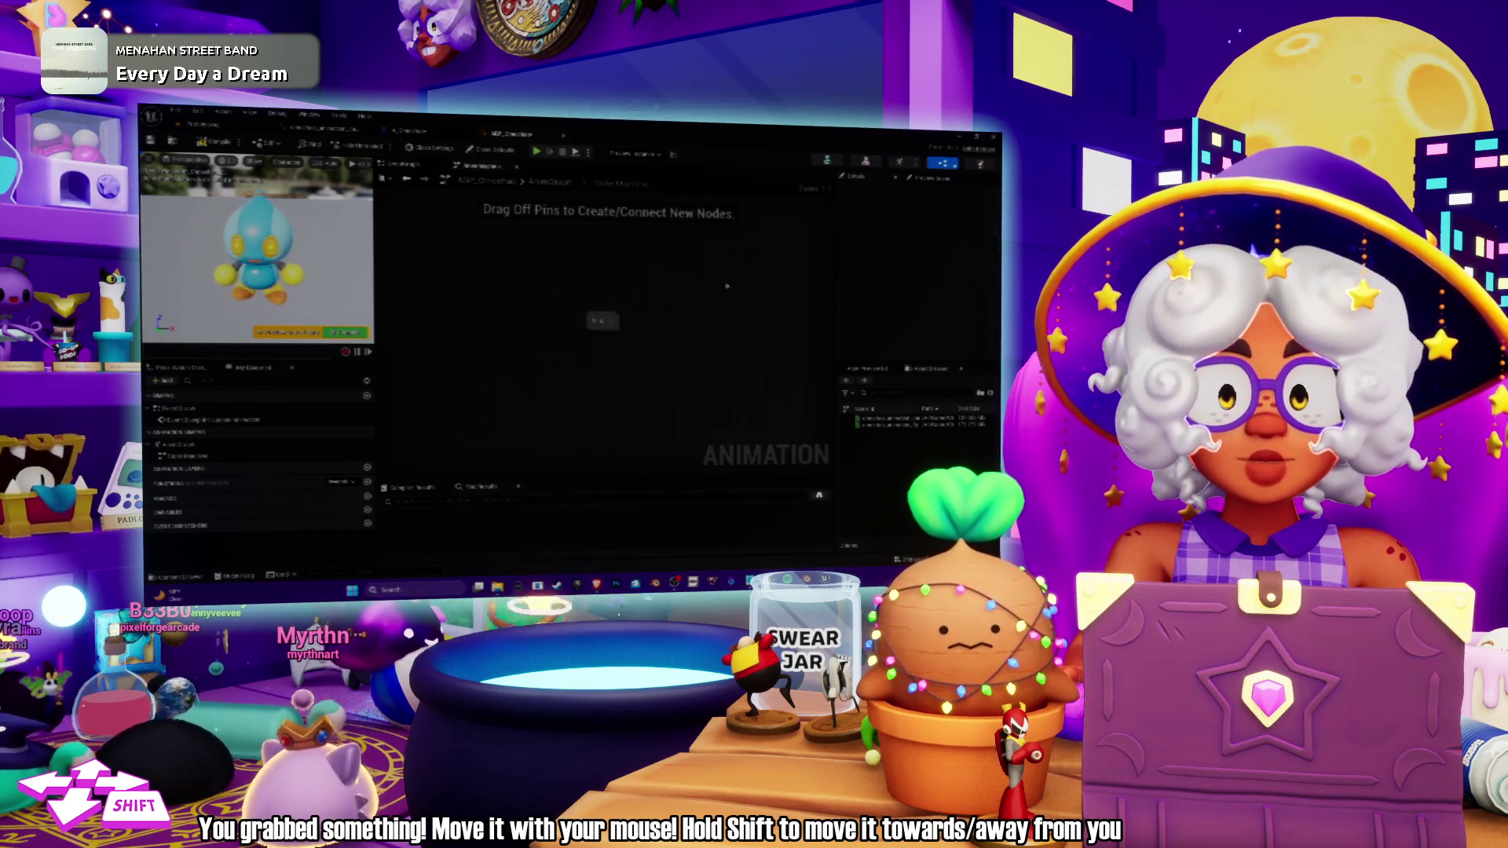
right_click(621, 330)
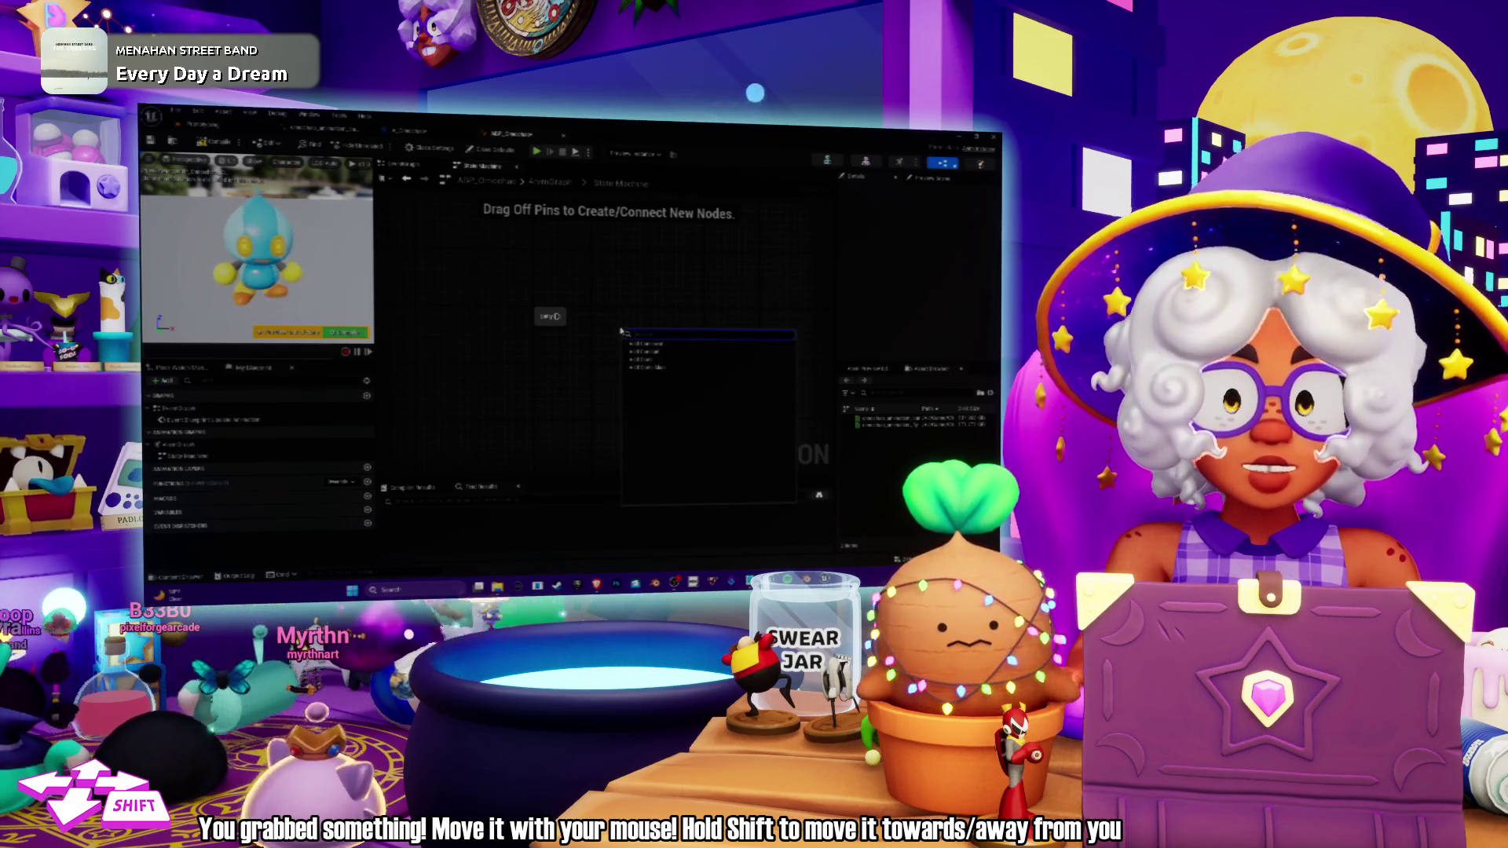
click(647, 353)
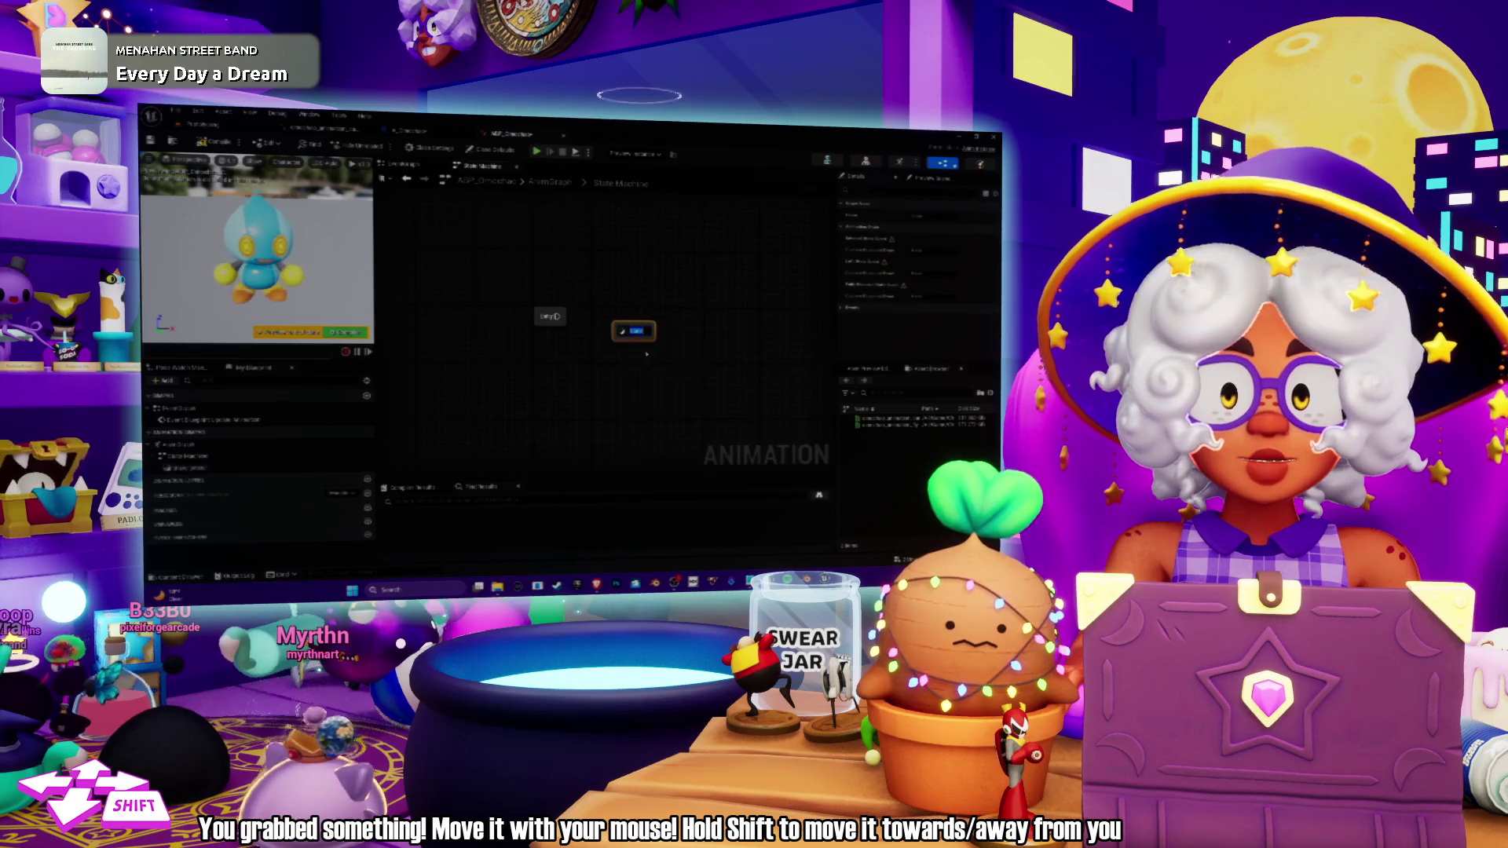
Name the first state Idling, then add an Attached to Camera state transitioning from it.
text(Idle)
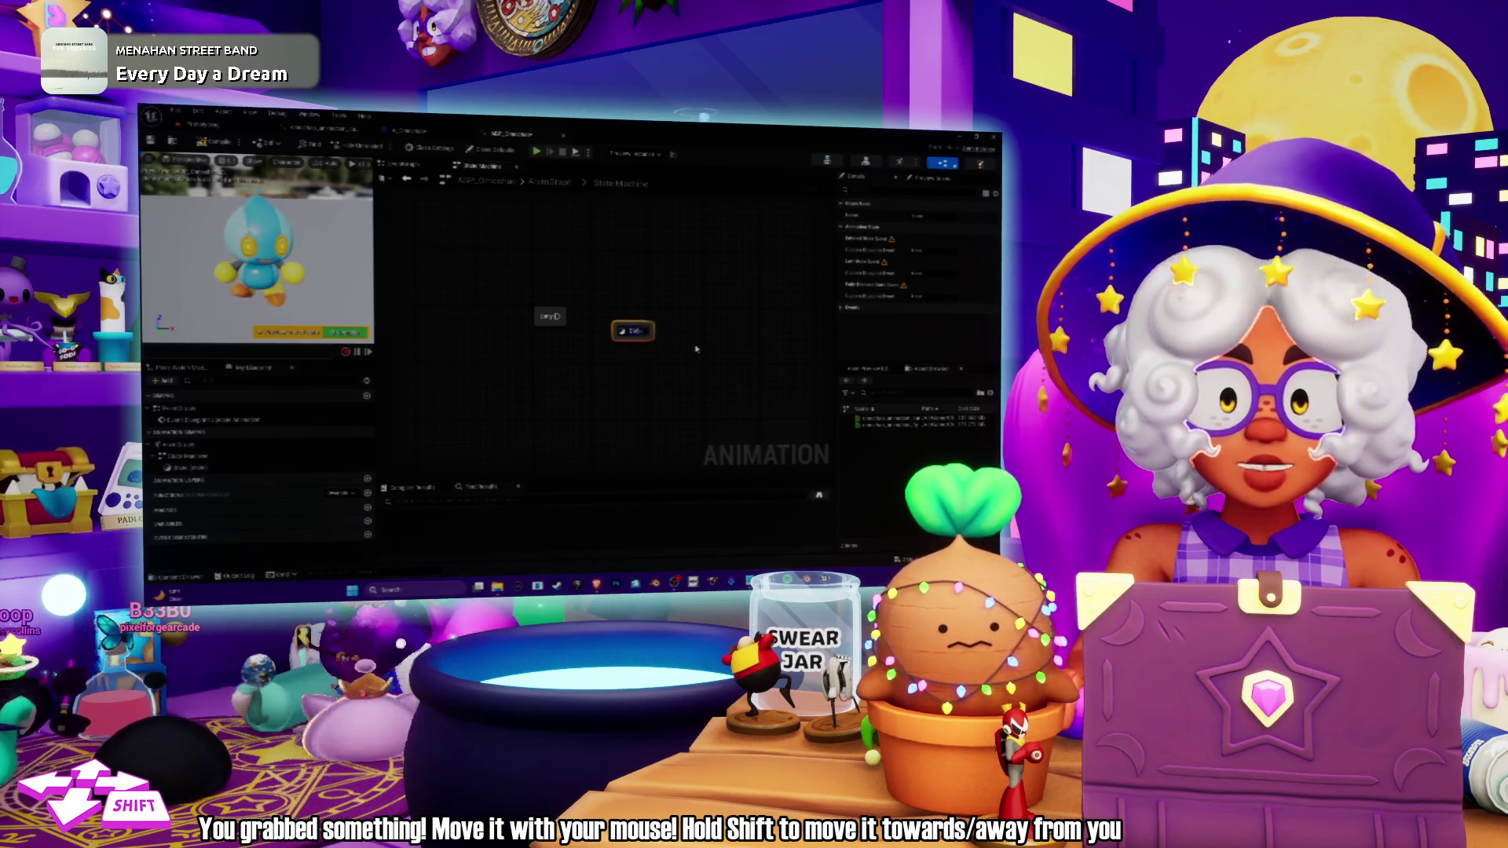
text(I)
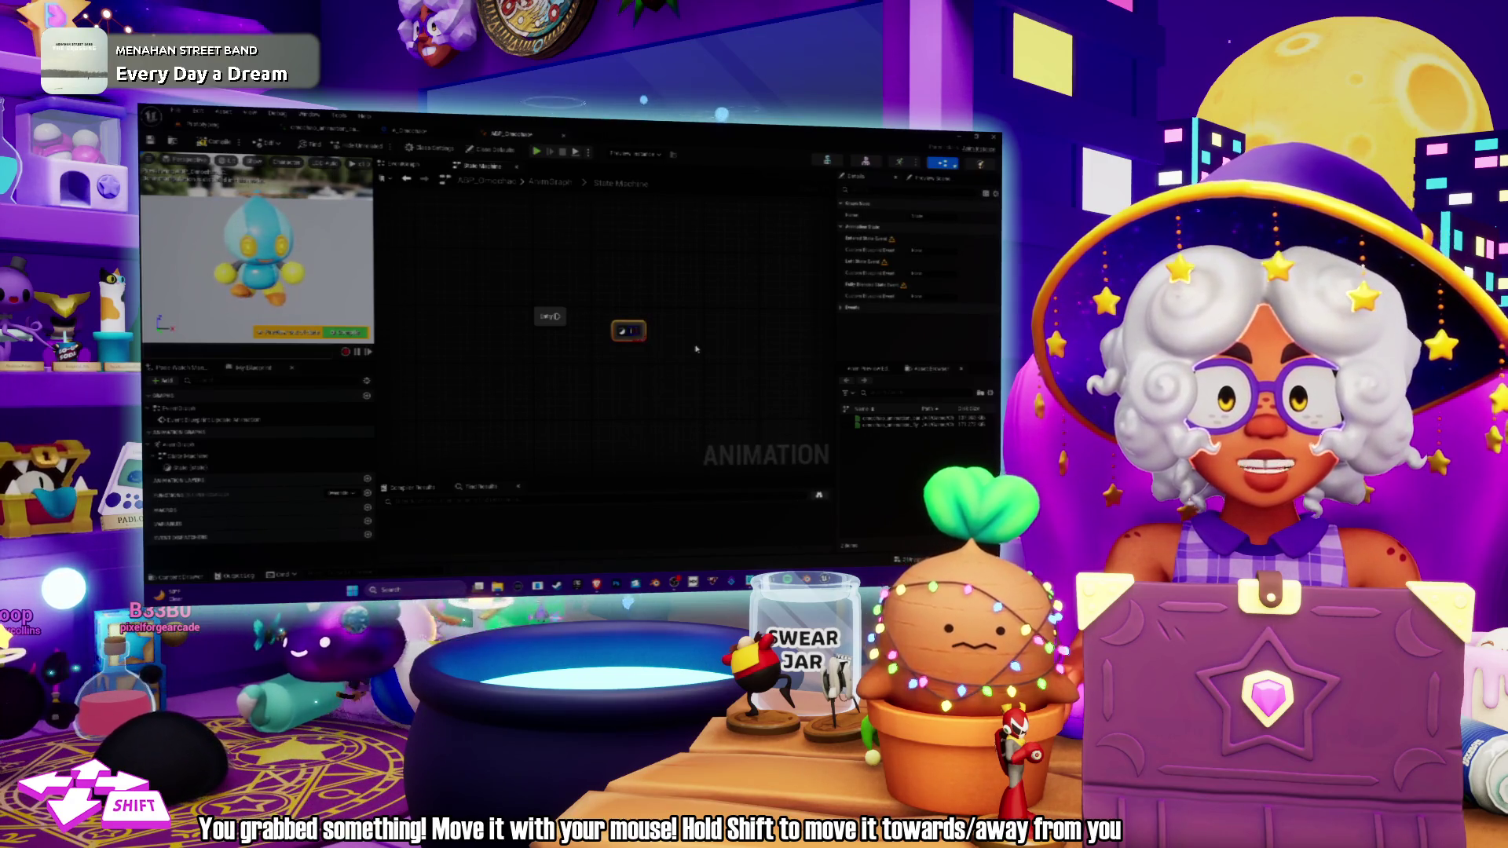
text(dling)
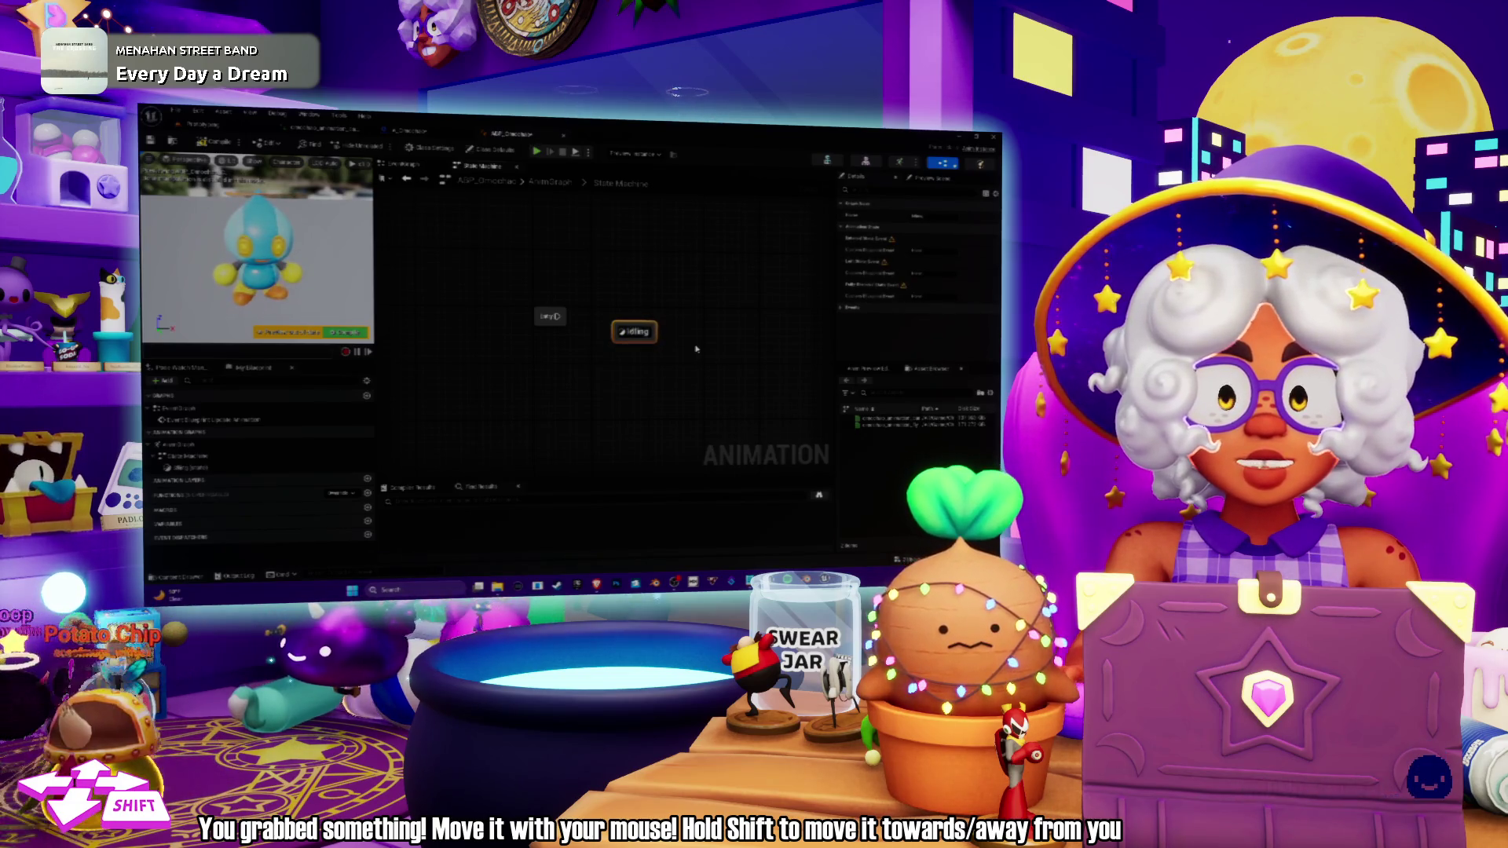
drag(609, 344, 654, 351)
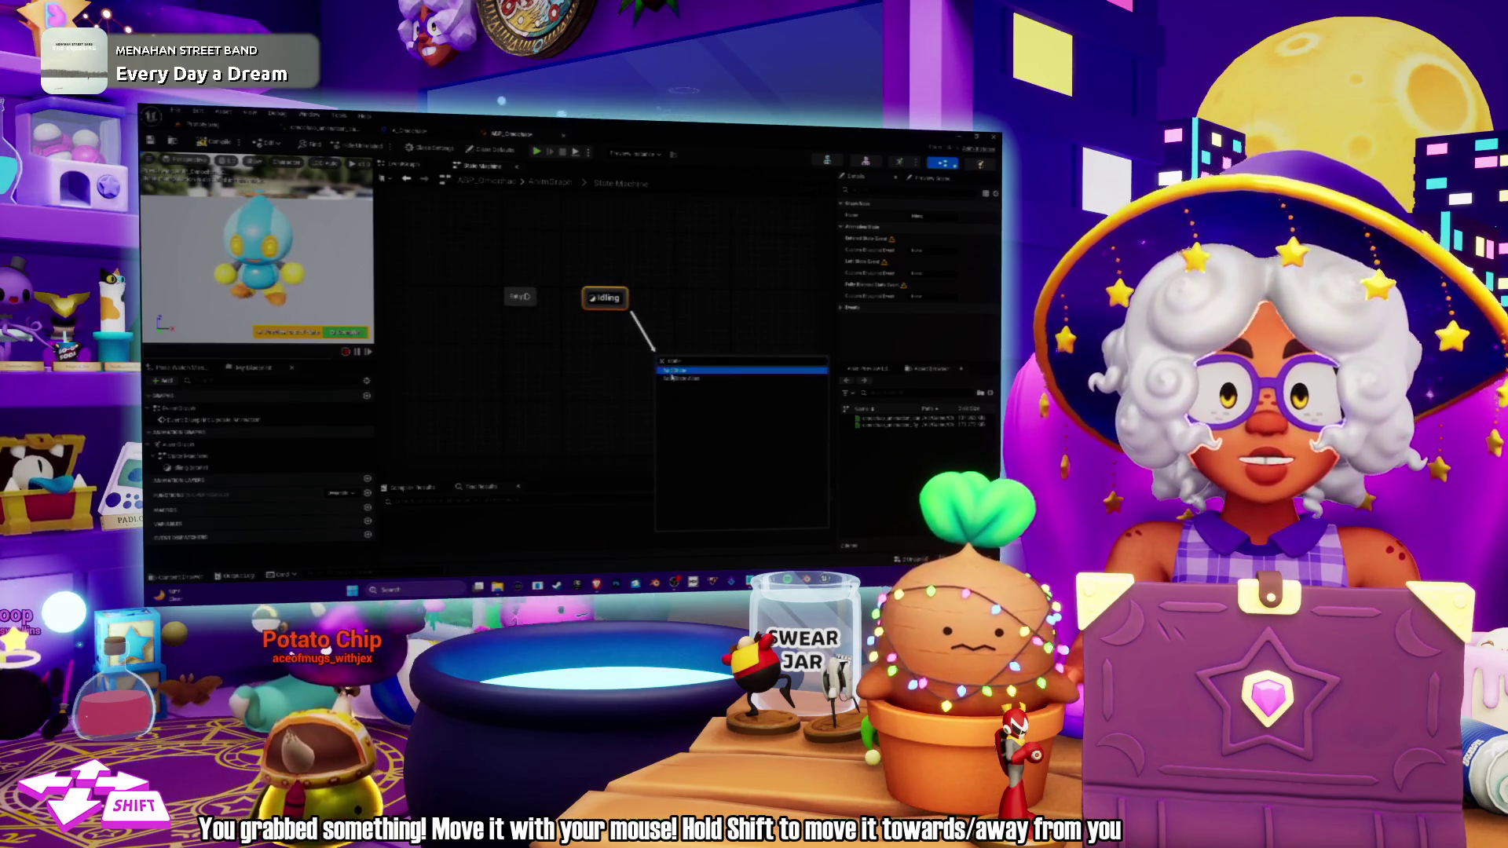
click(684, 370)
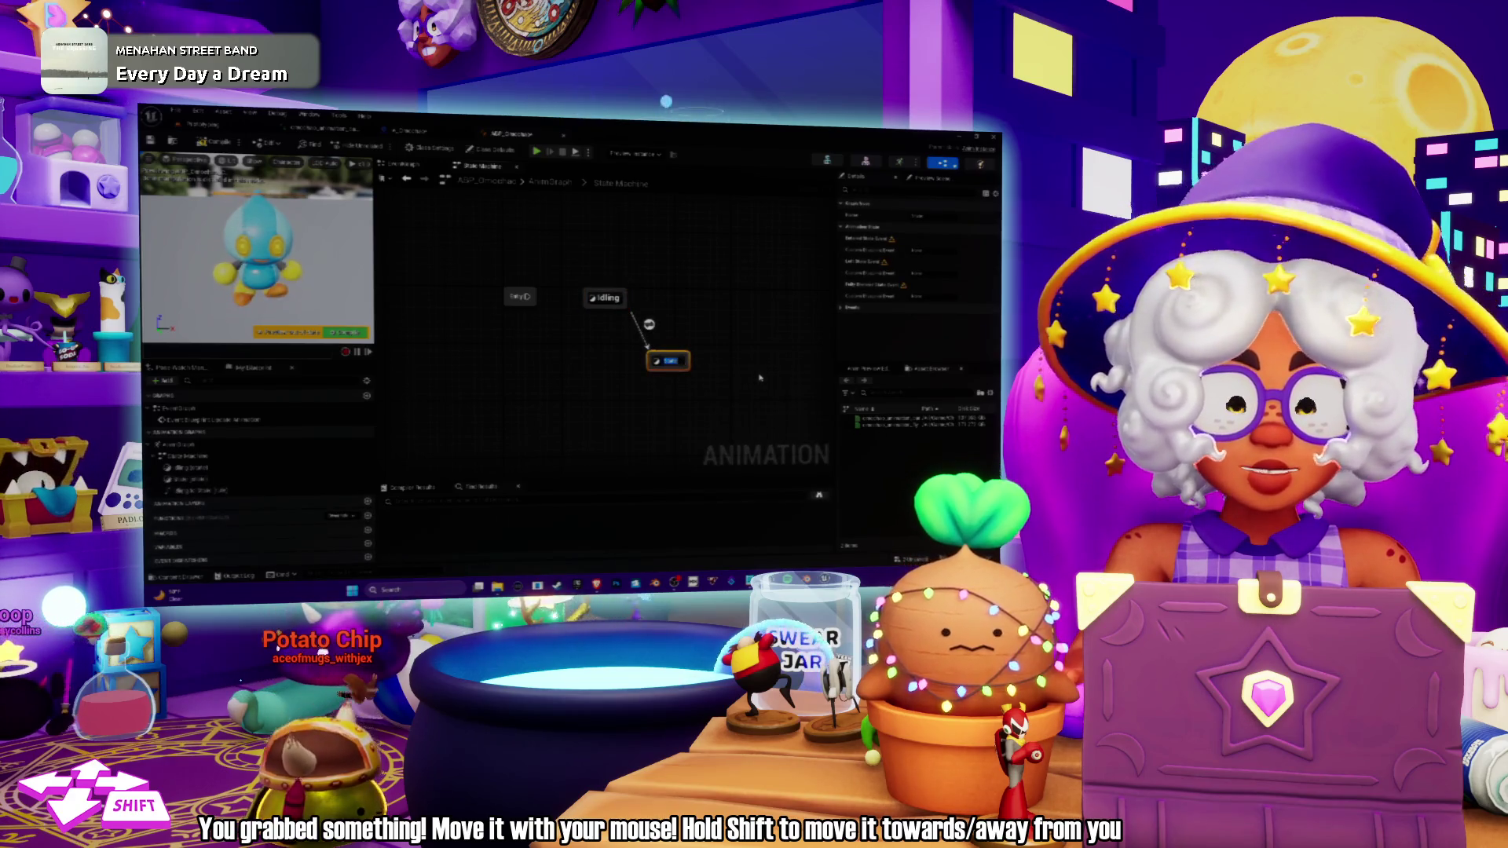
text(Walk/Run Cycle)
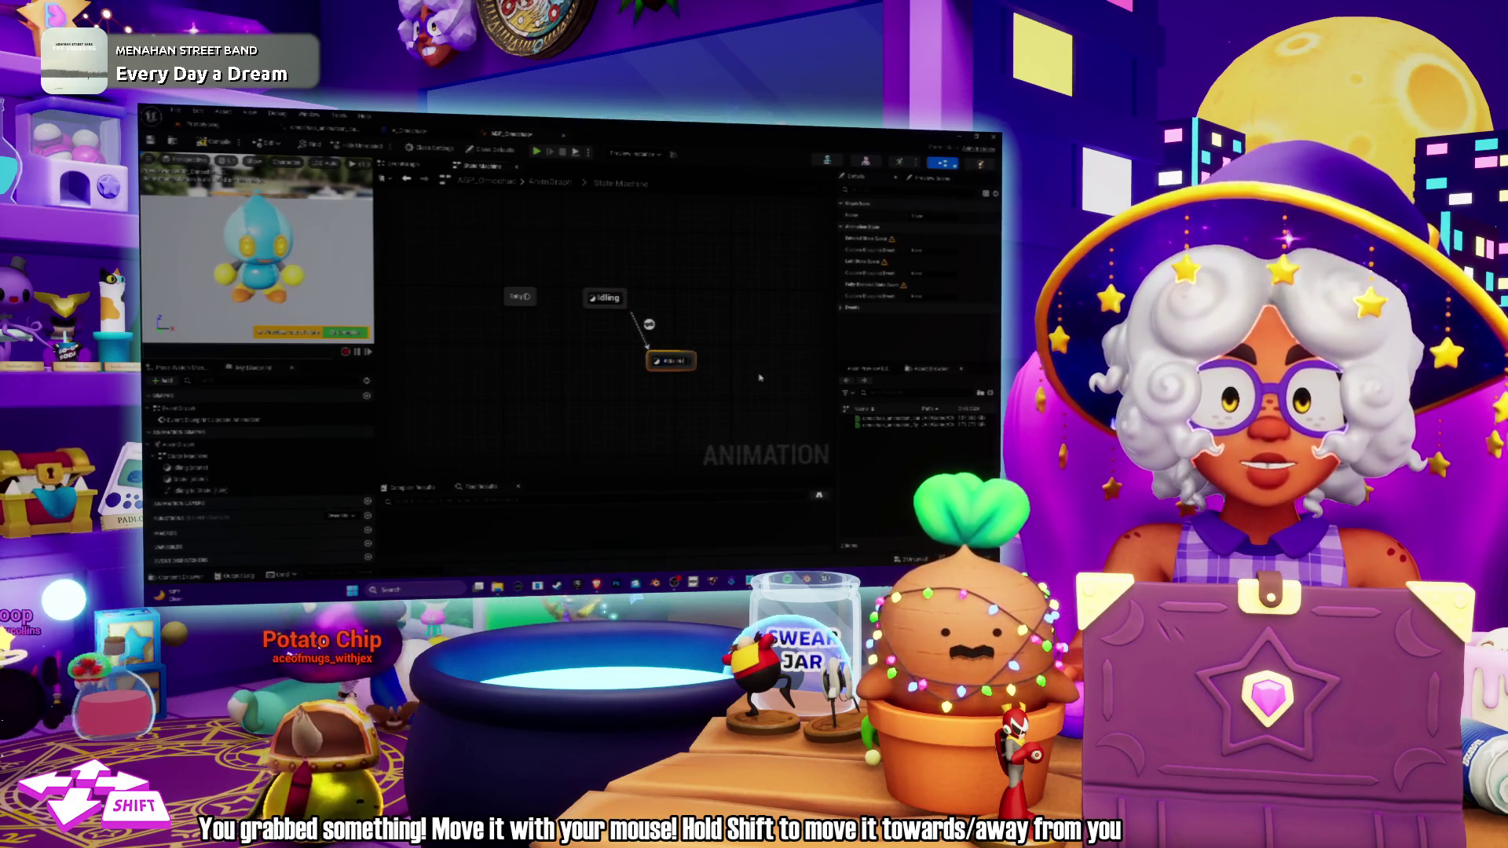
key(Return)
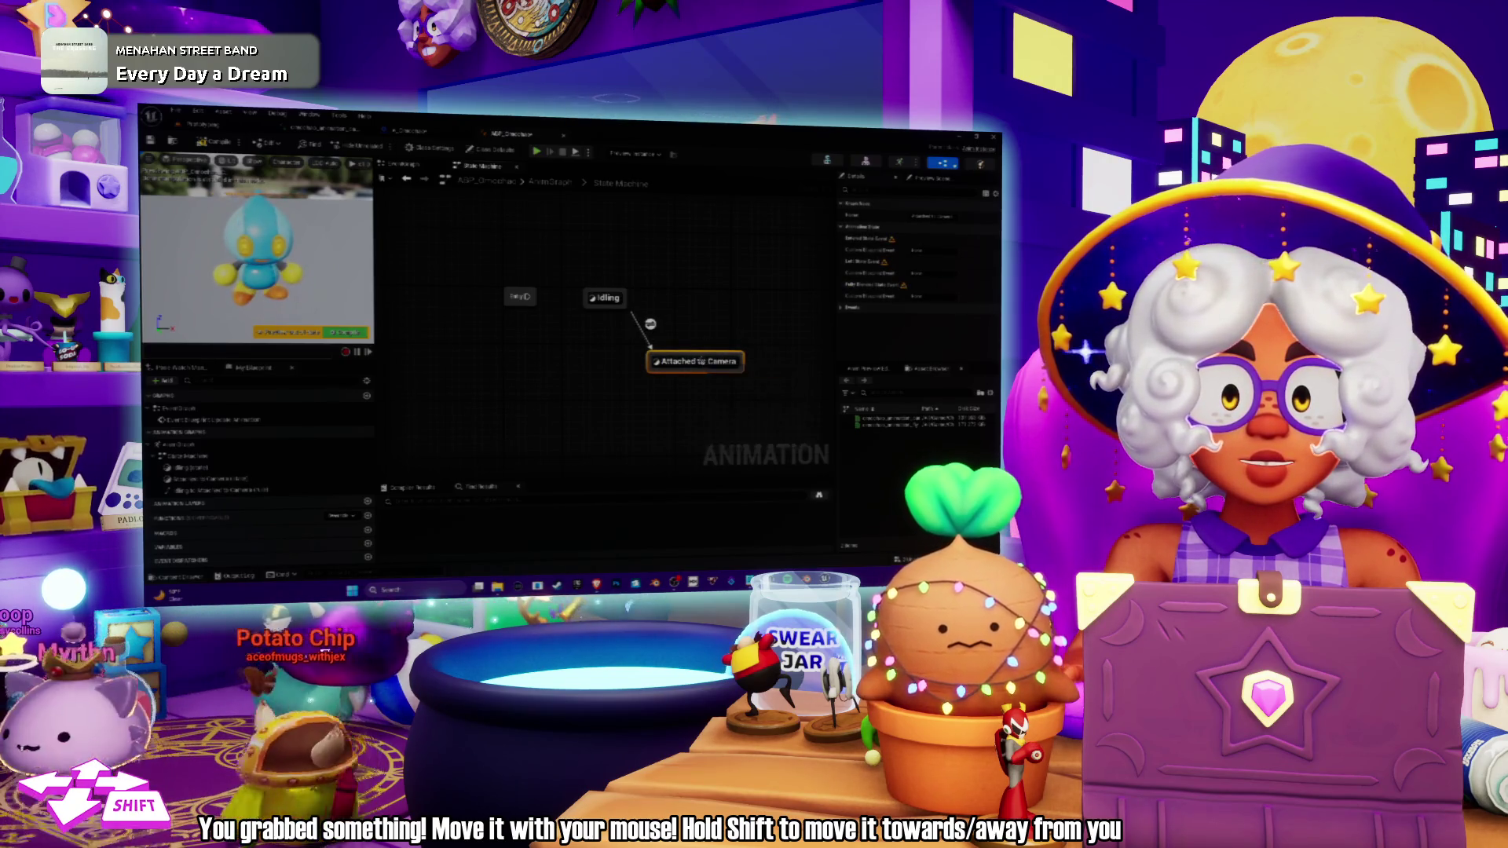
drag(782, 305, 752, 272)
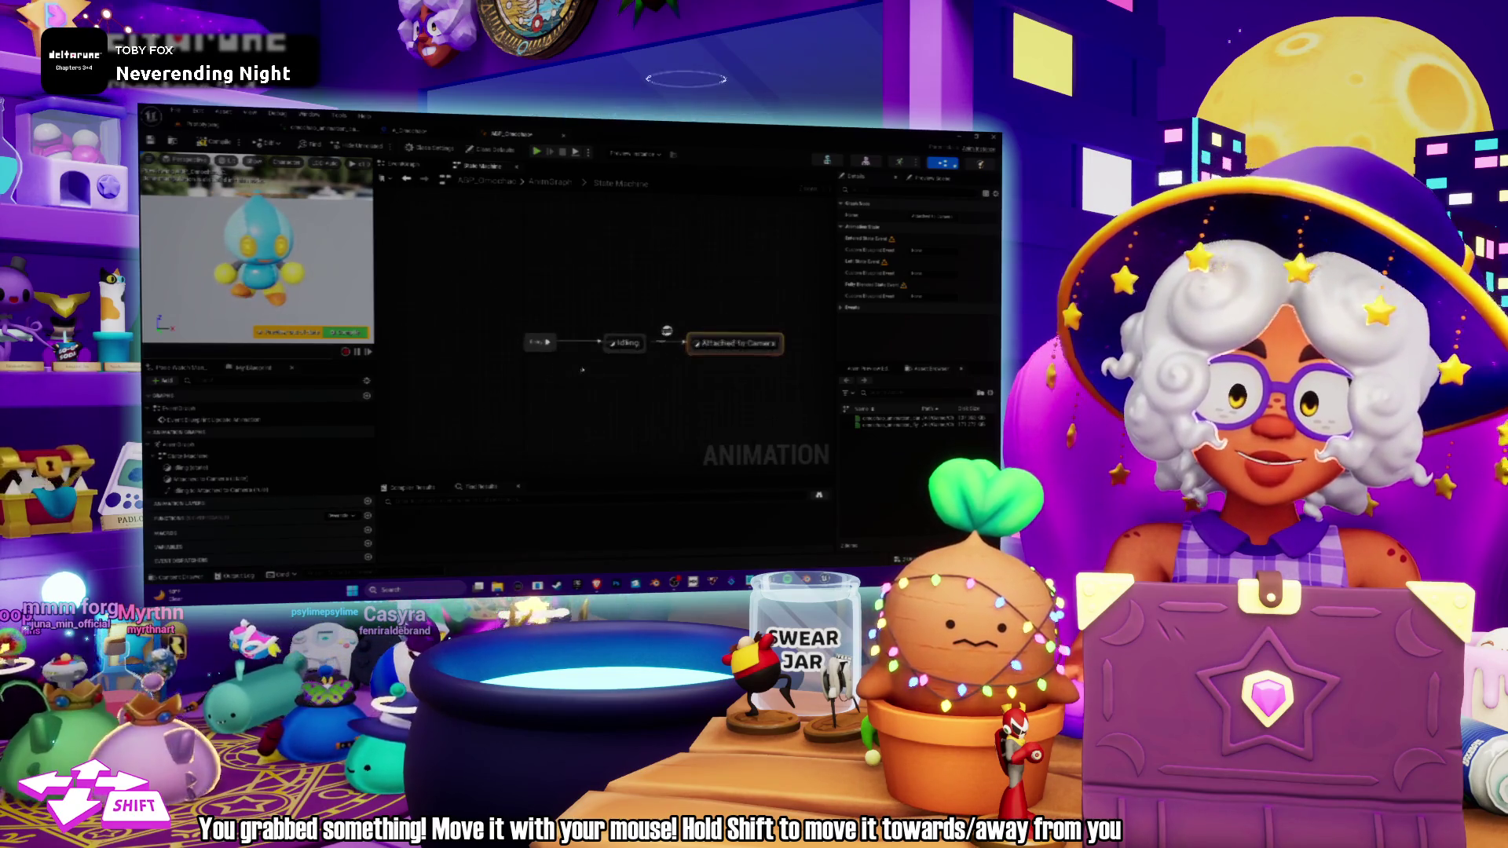
Select the transition from Idling to Attached to Camera to show its properties.
mouse_move(644, 322)
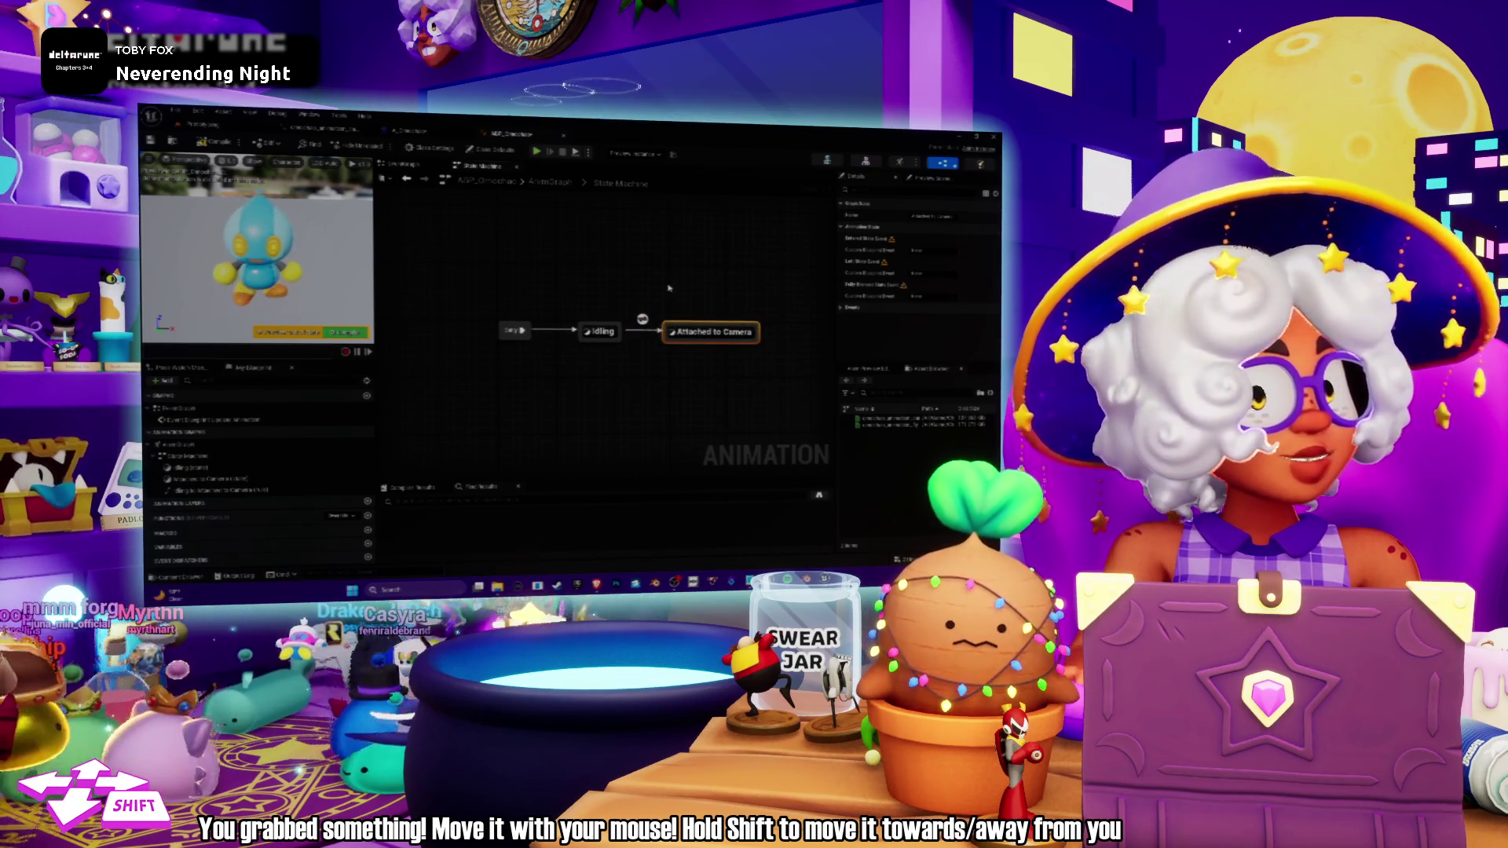
drag(683, 299, 693, 333)
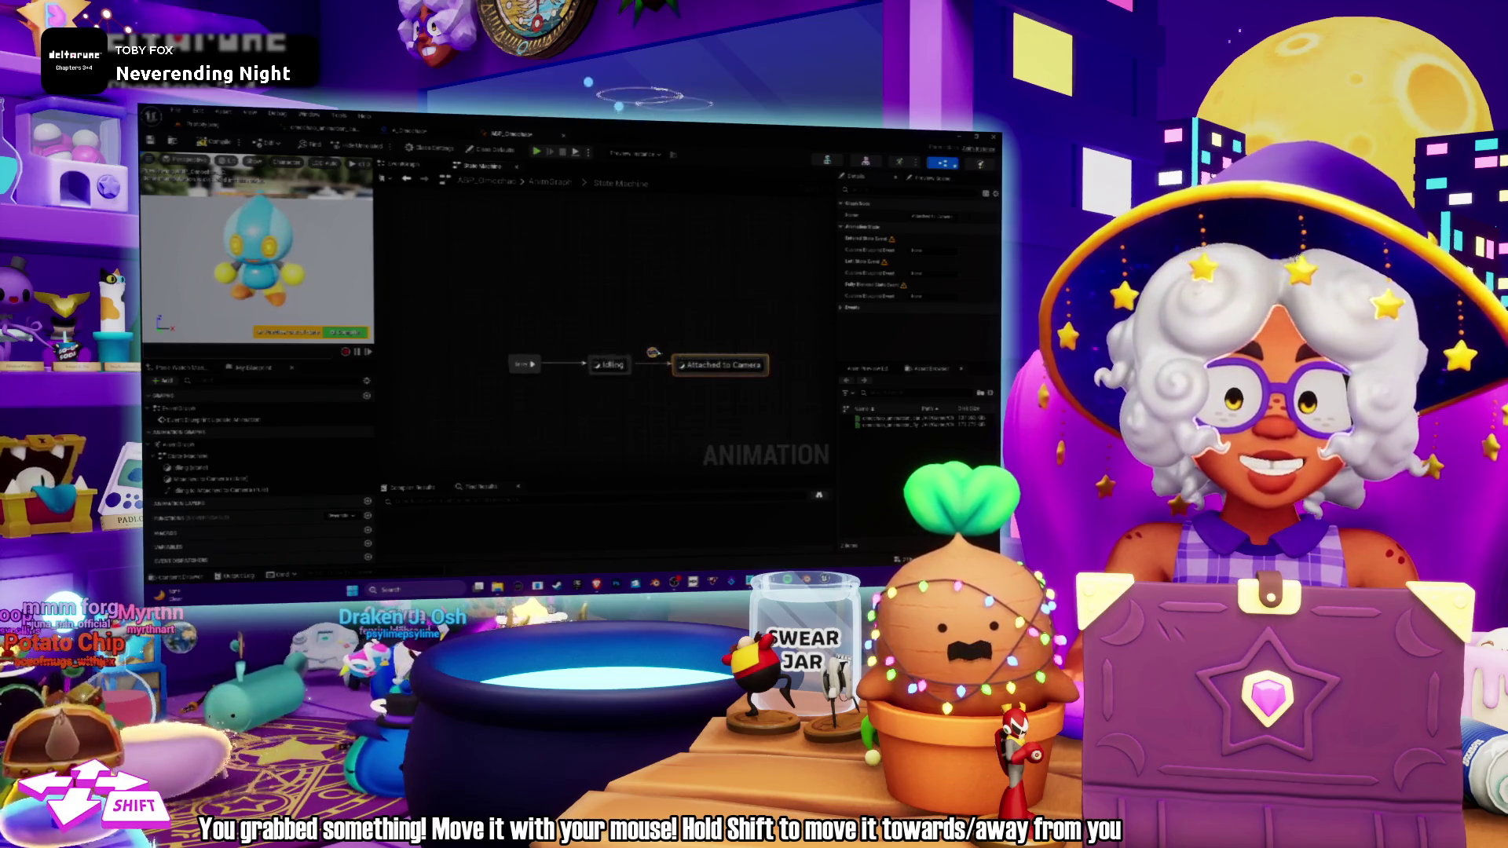
click(651, 353)
mouse_move(676, 406)
mouse_down()
mouse_move(693, 368)
mouse_move(692, 382)
mouse_up()
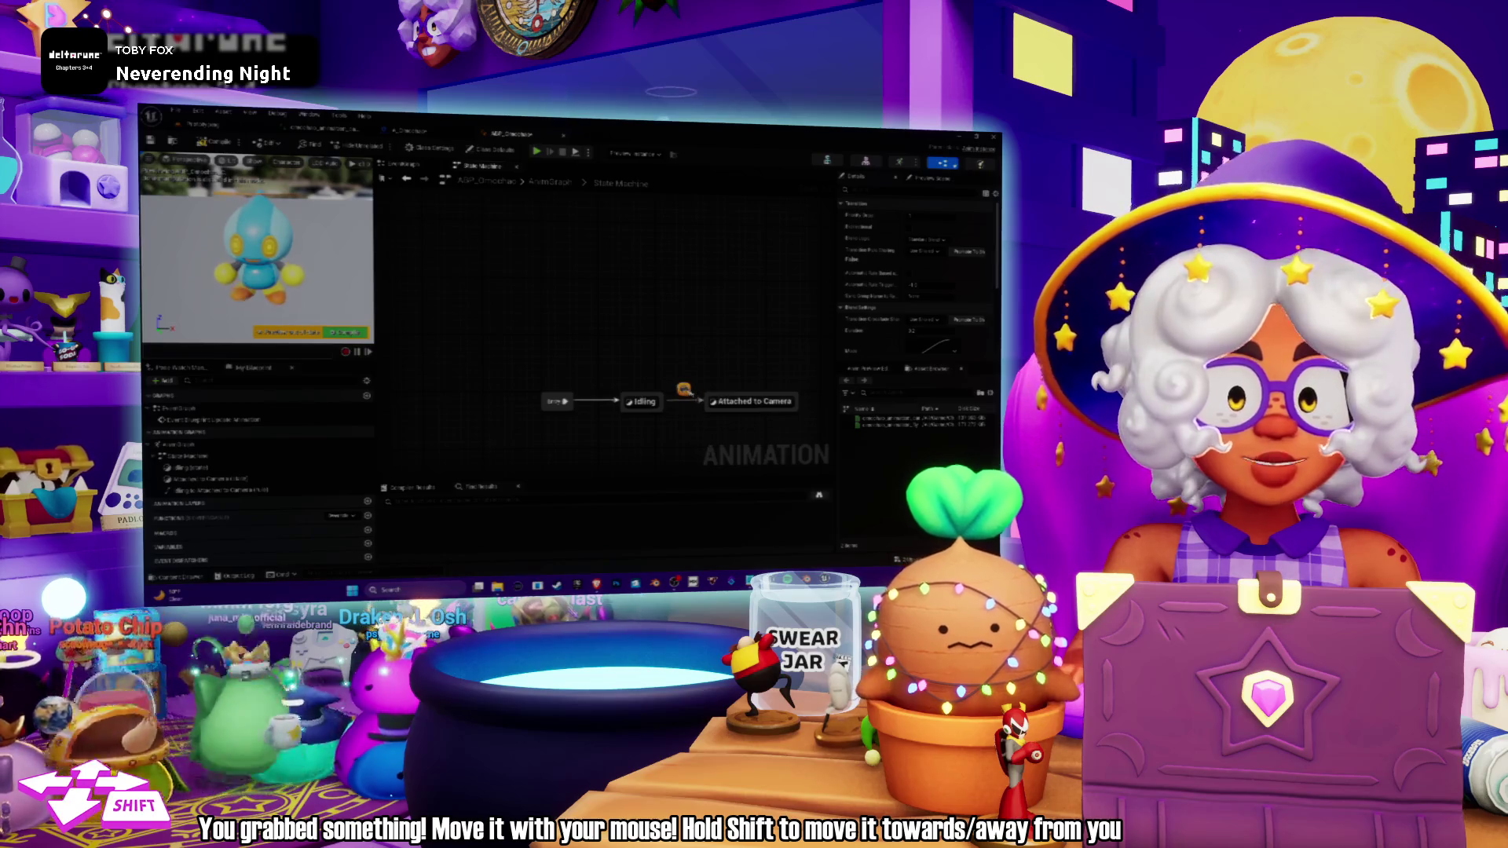
double_click(615, 364)
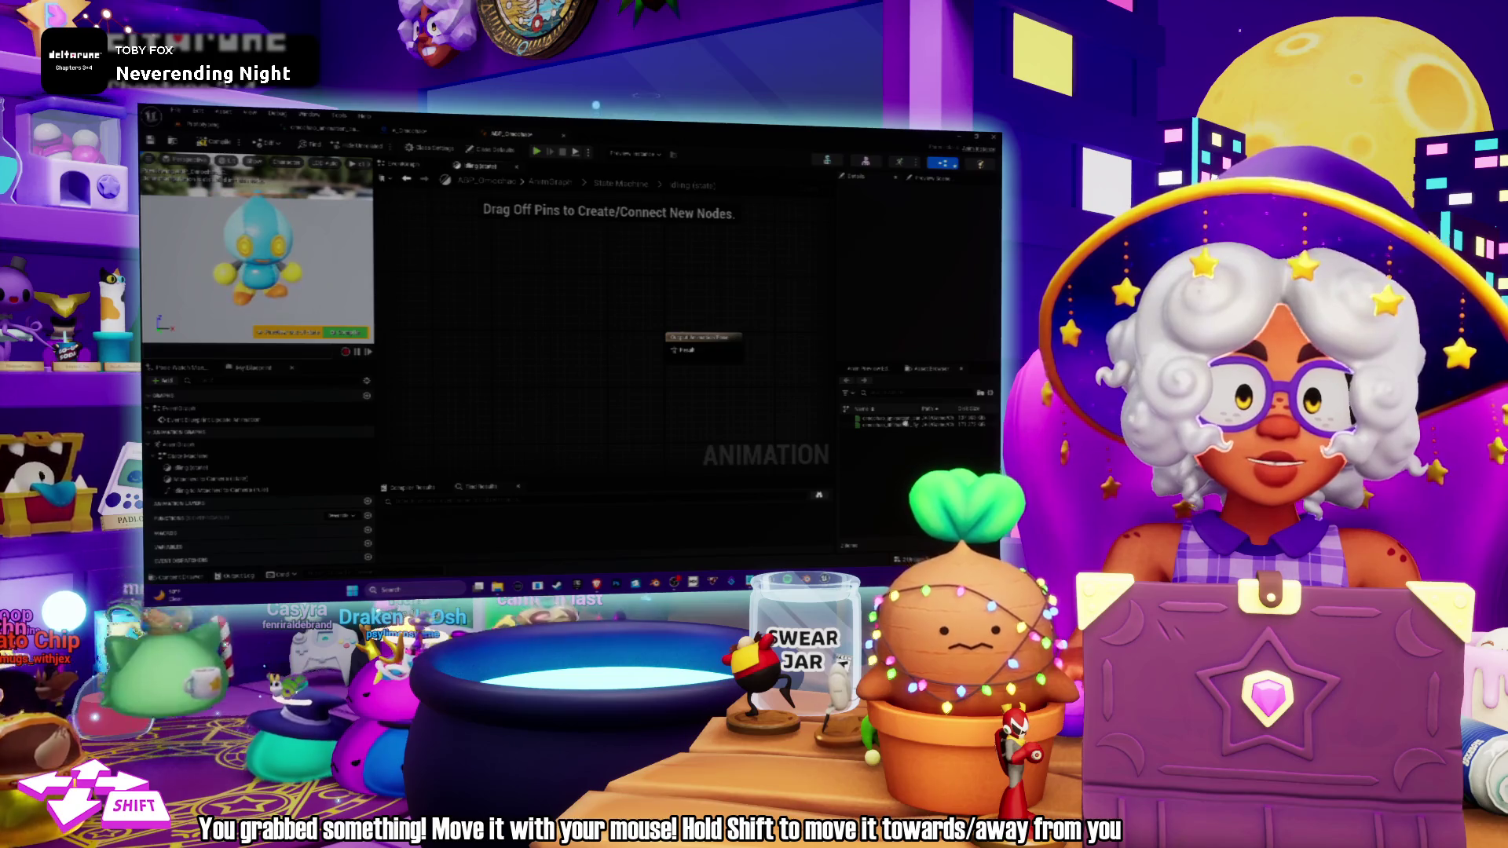
Drop an animation asset from the Asset Browser into the Idling state graph as a node.
drag(904, 424, 652, 373)
drag(532, 323, 533, 325)
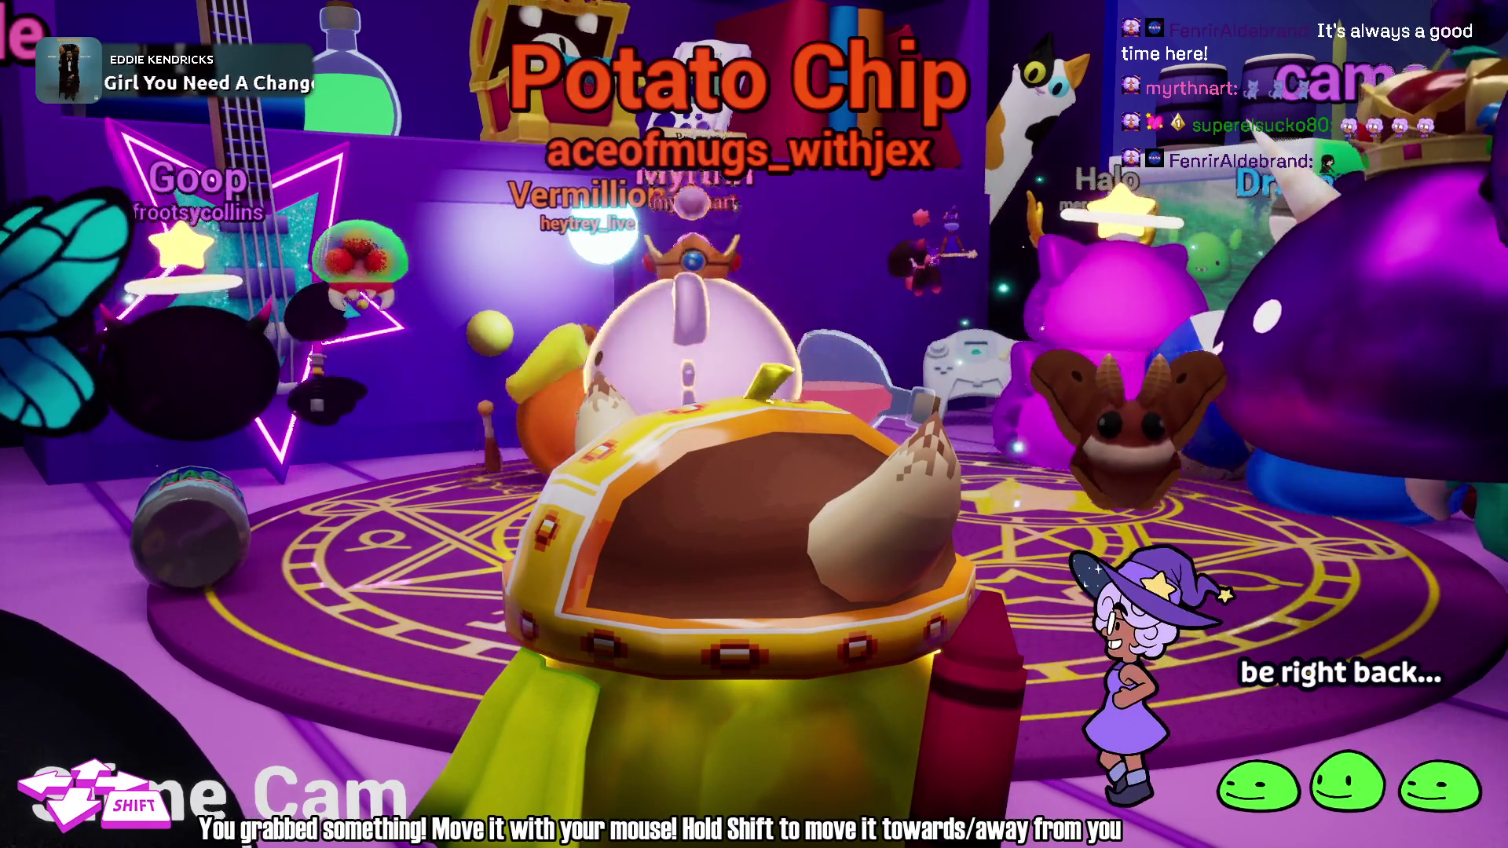
Turn the stream's hangout room view to the left with the A key.
key(a)
key(a)
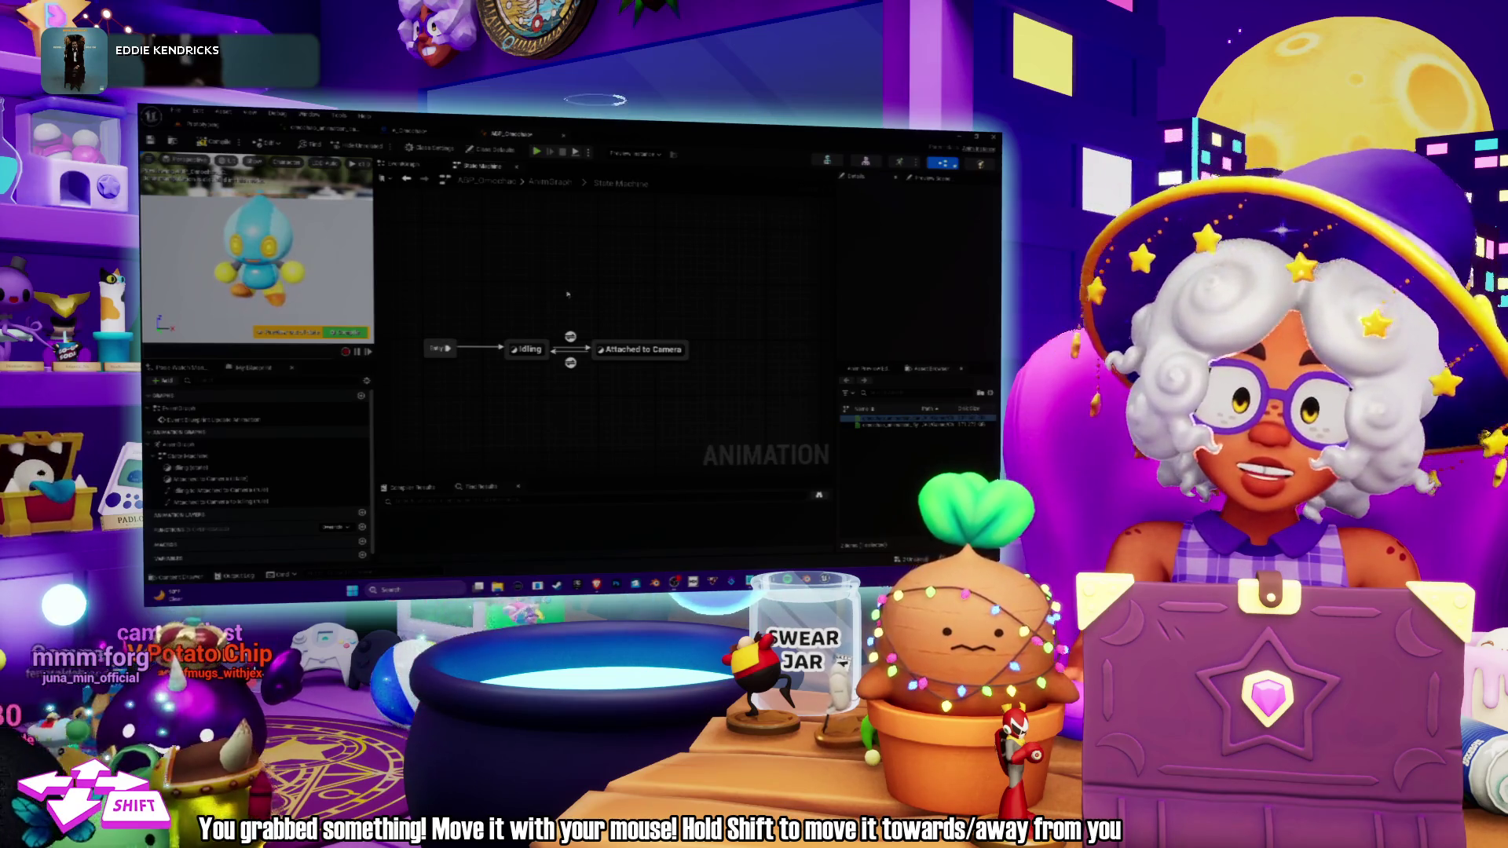
Pan the graph and check both Idling–Attached to Camera transition rules in Details.
mouse_move(623, 288)
mouse_down()
mouse_move(658, 274)
mouse_move(625, 313)
mouse_up()
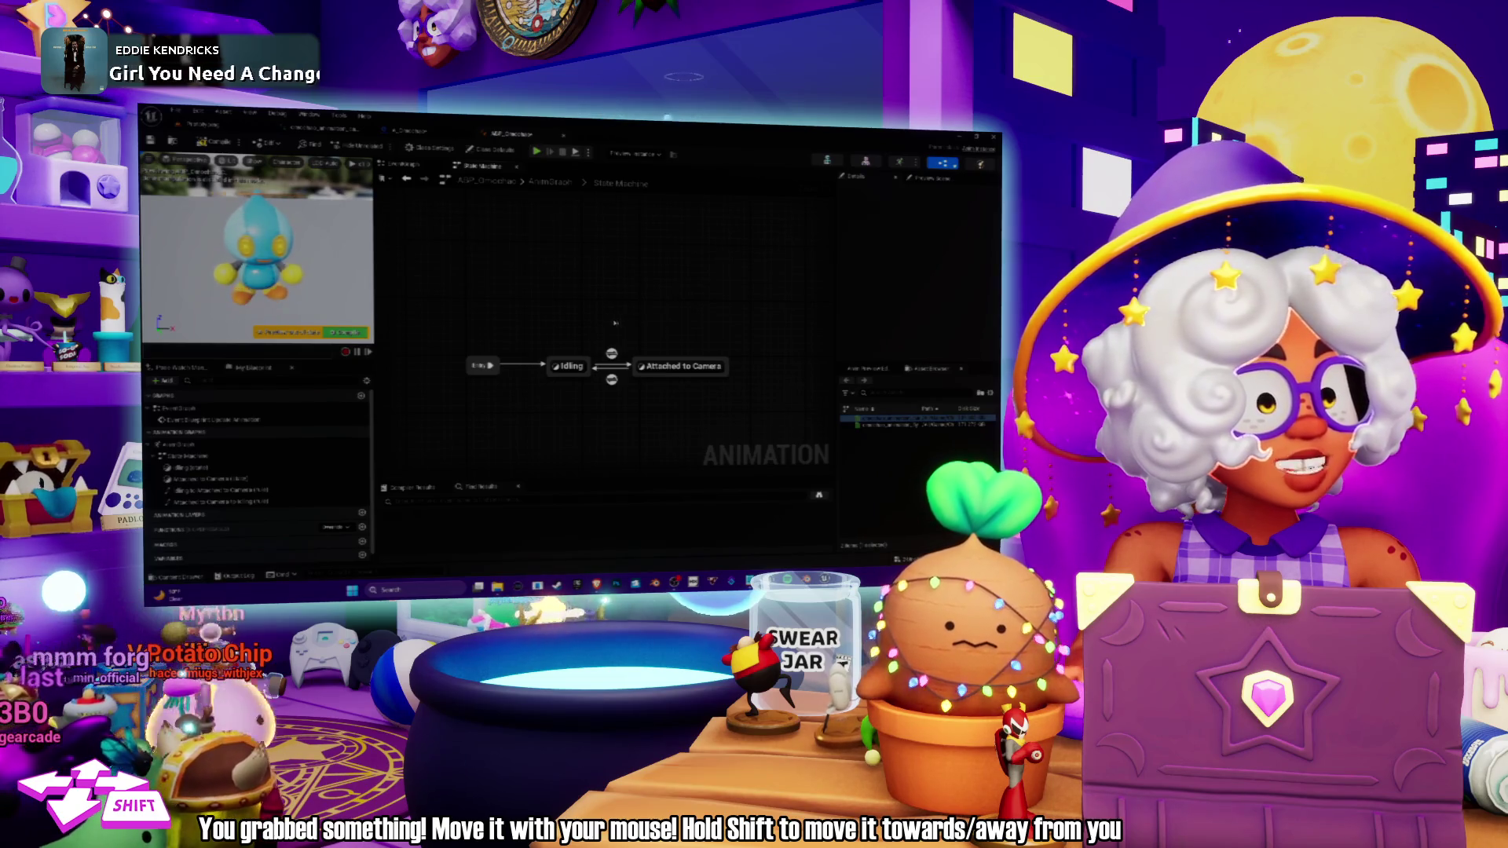
mouse_move(614, 322)
mouse_down()
mouse_move(662, 305)
mouse_move(611, 284)
mouse_up()
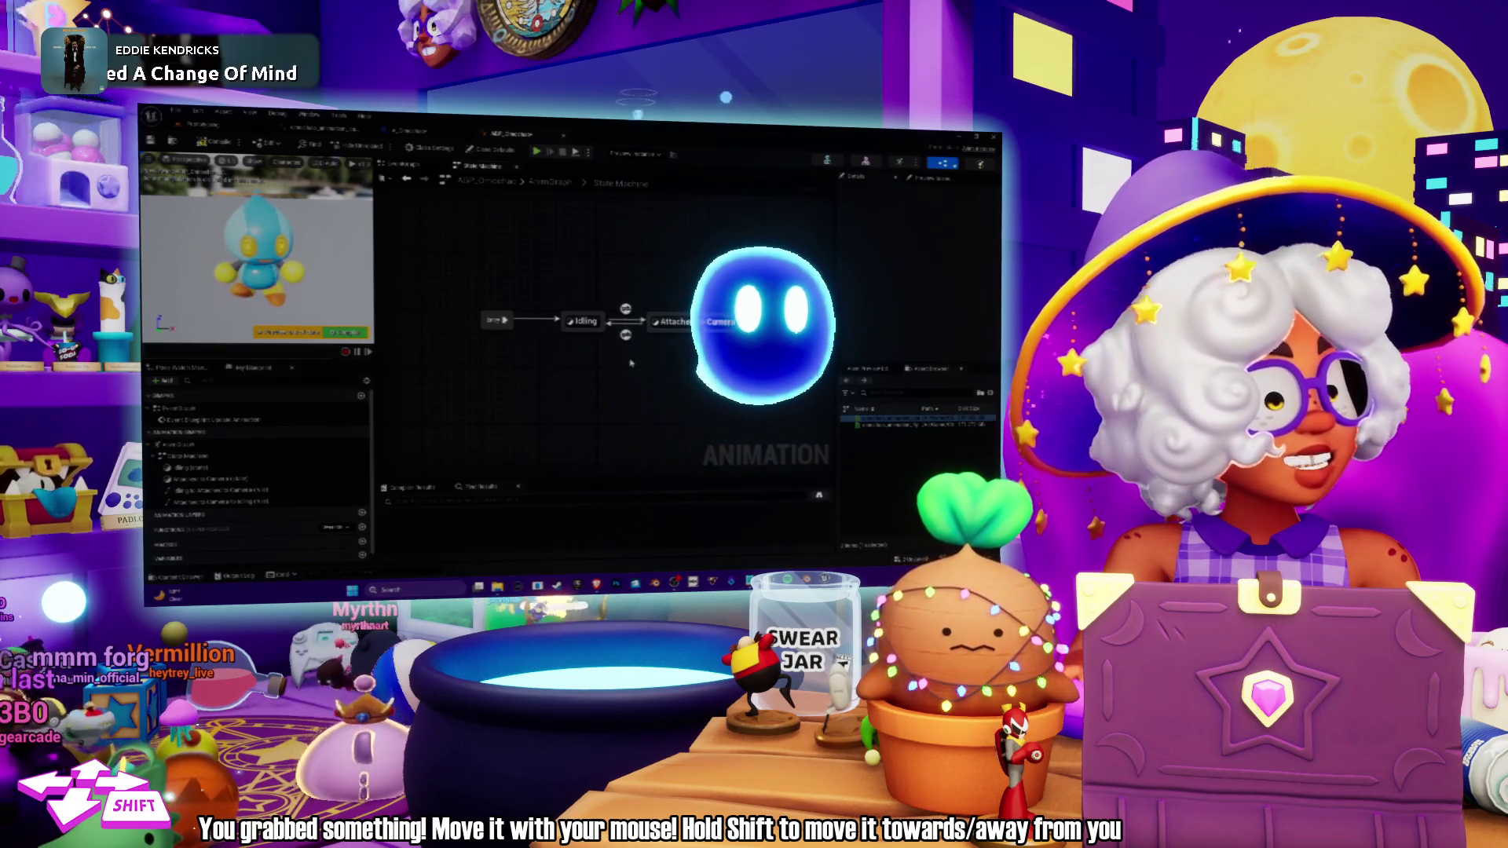
drag(624, 338, 616, 366)
click(616, 335)
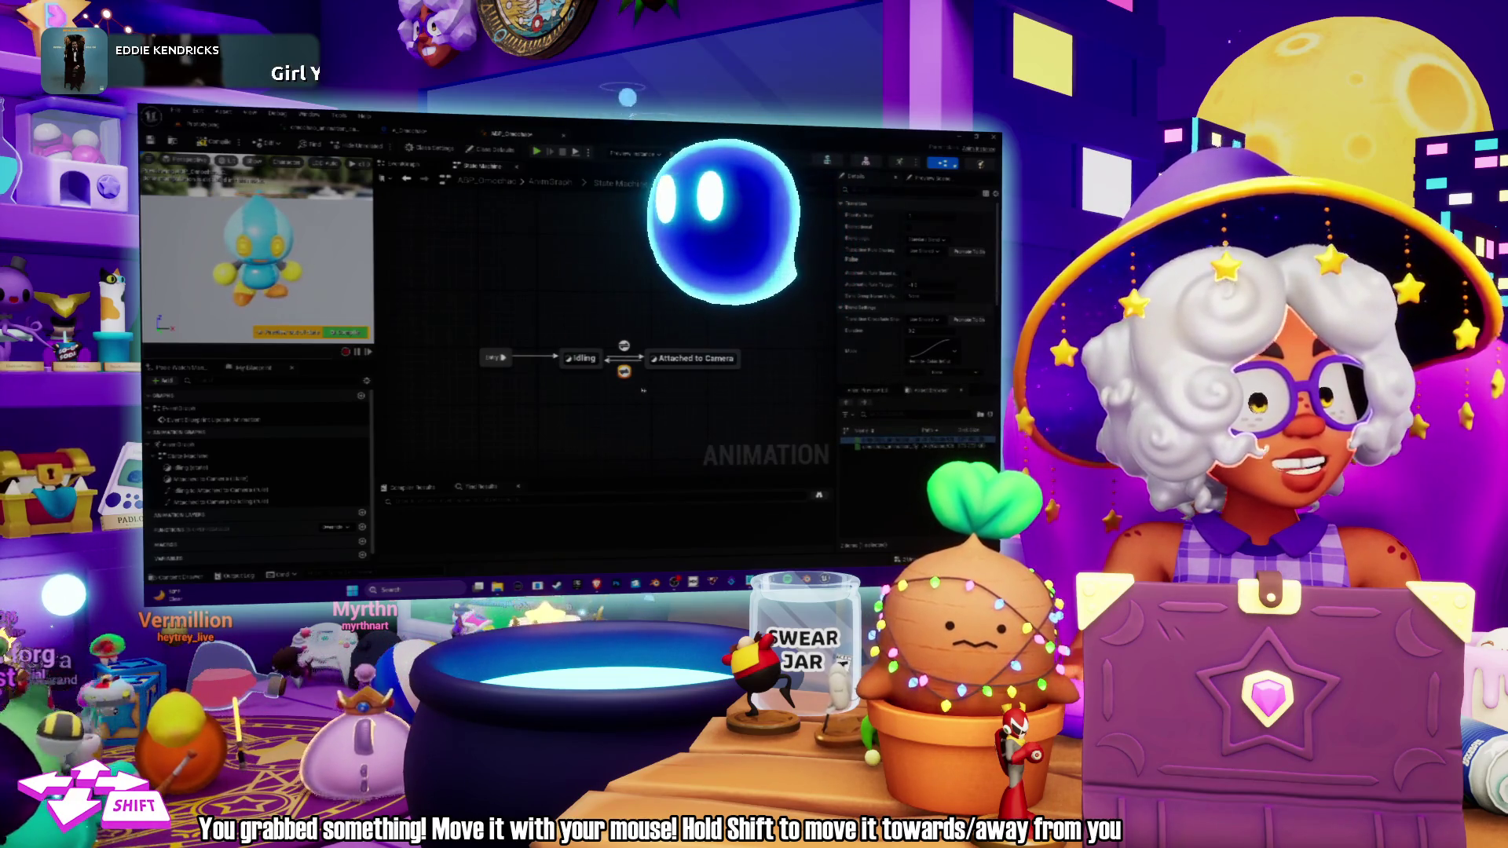
click(623, 346)
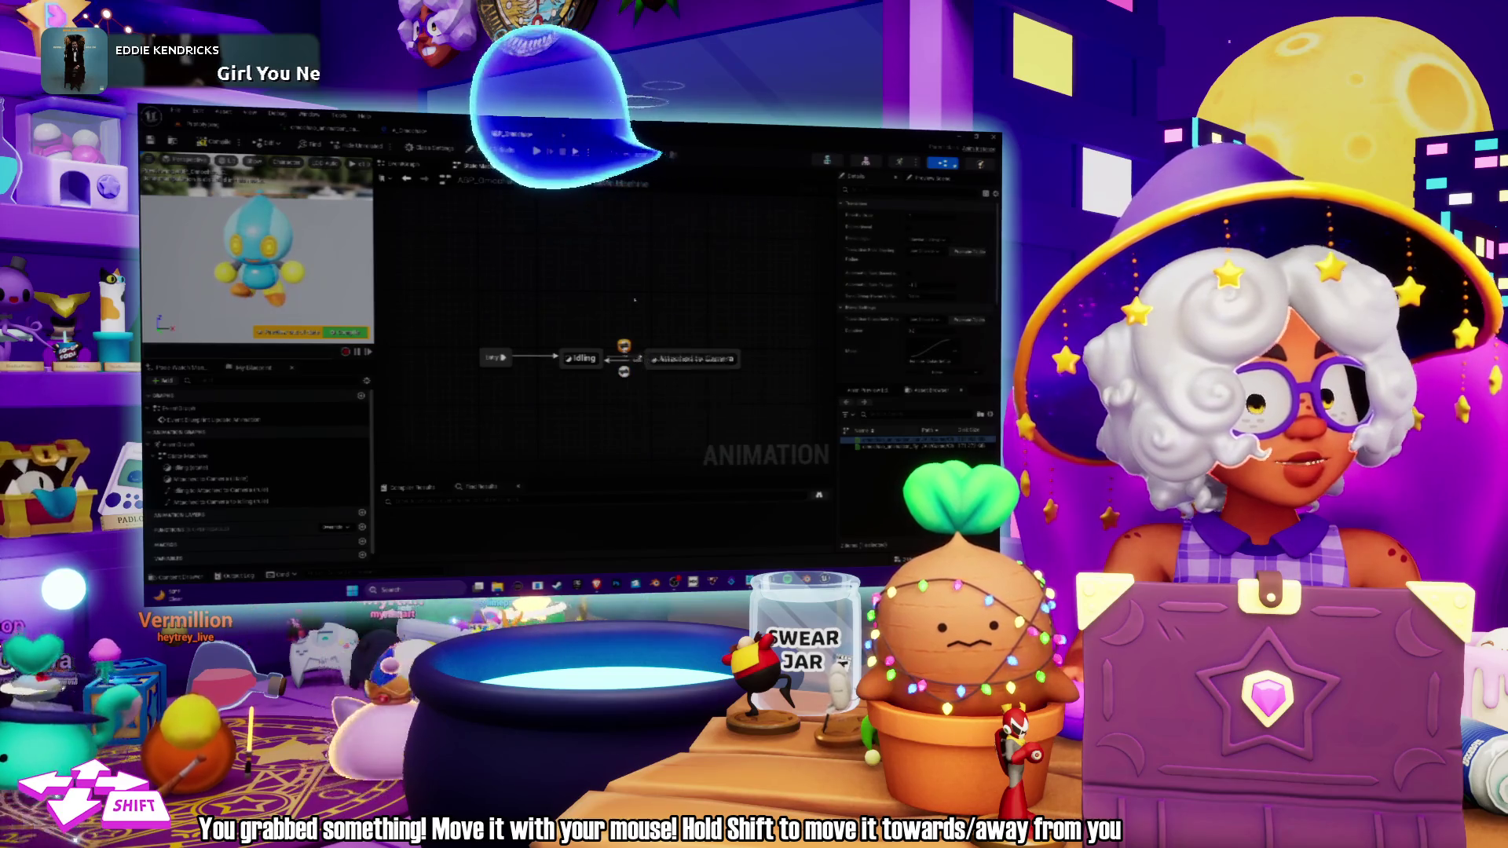
drag(632, 305, 652, 285)
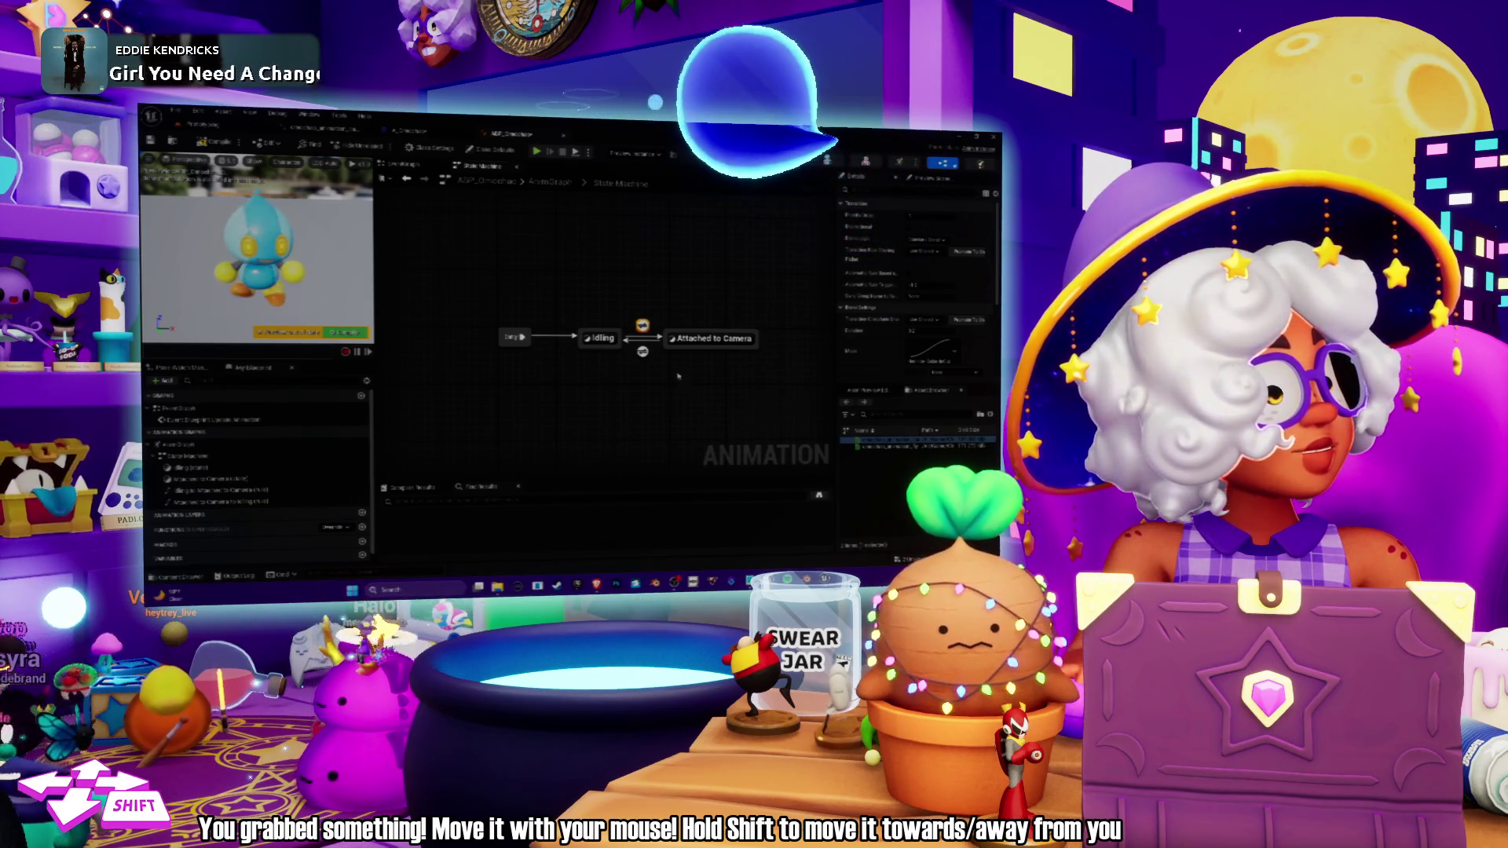
scroll(678, 377, down, 2)
scroll(634, 346, up, 2)
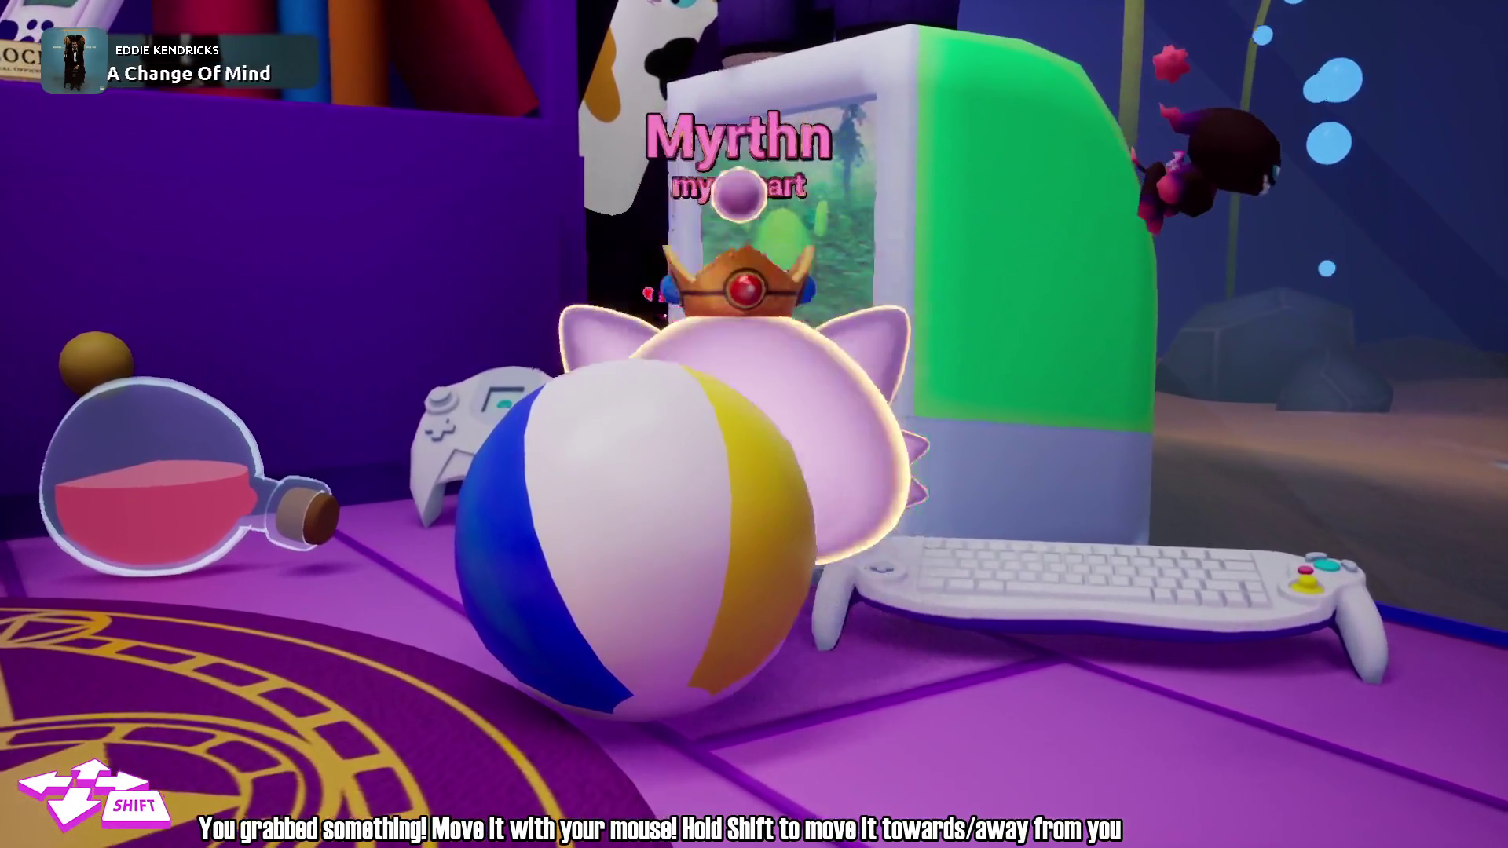
Move the pink cat plush behind the beach ball and turn the slime to show its back.
mouse_move(738, 193)
mouse_down()
mouse_move(733, 290)
mouse_move(746, 168)
mouse_move(741, 316)
mouse_up()
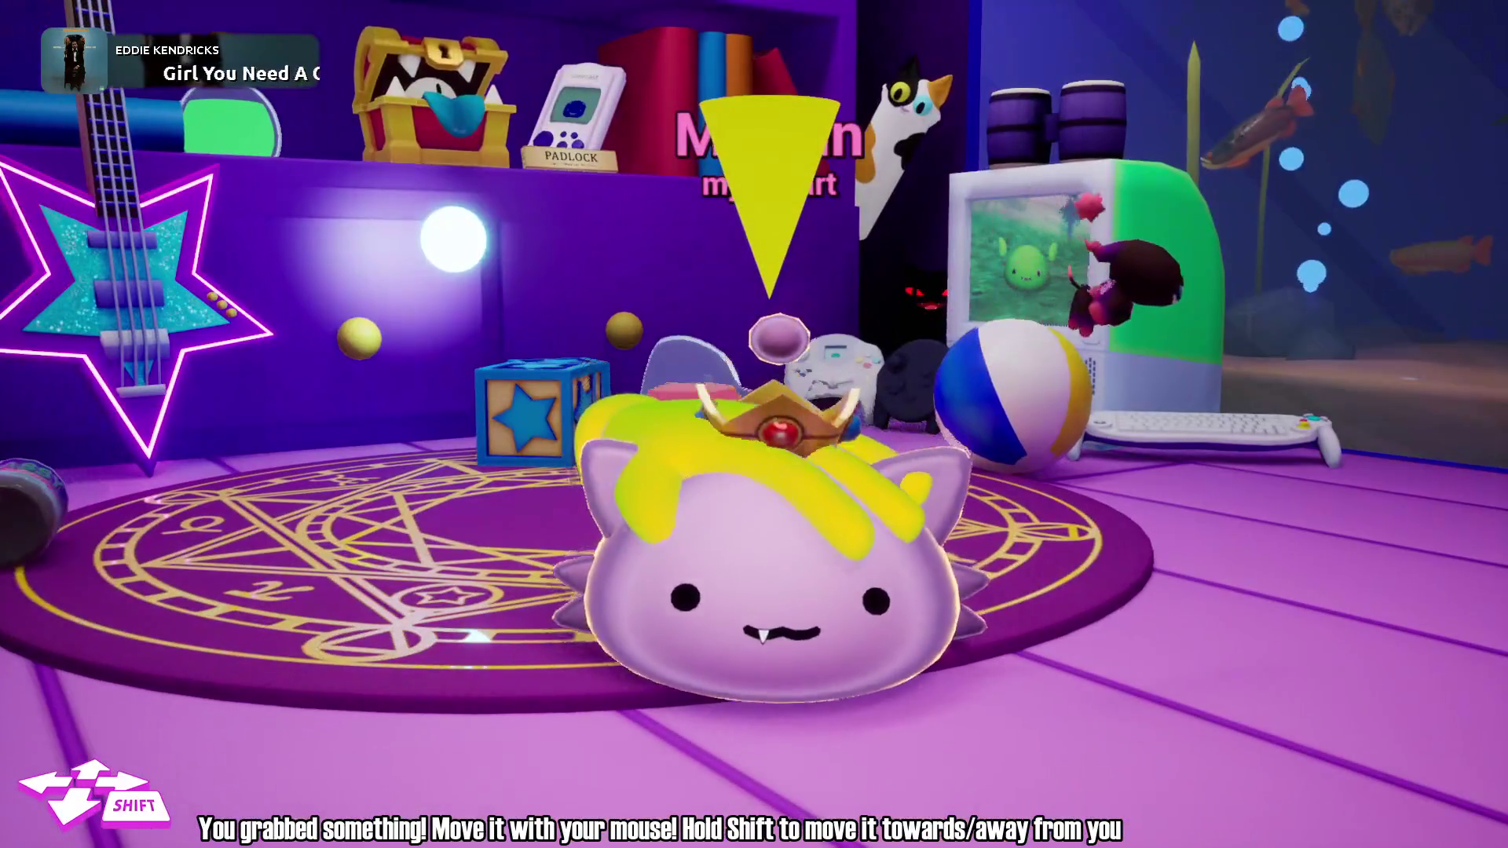
mouse_move(754, 393)
mouse_down()
mouse_move(706, 387)
mouse_move(723, 428)
mouse_move(597, 420)
mouse_up()
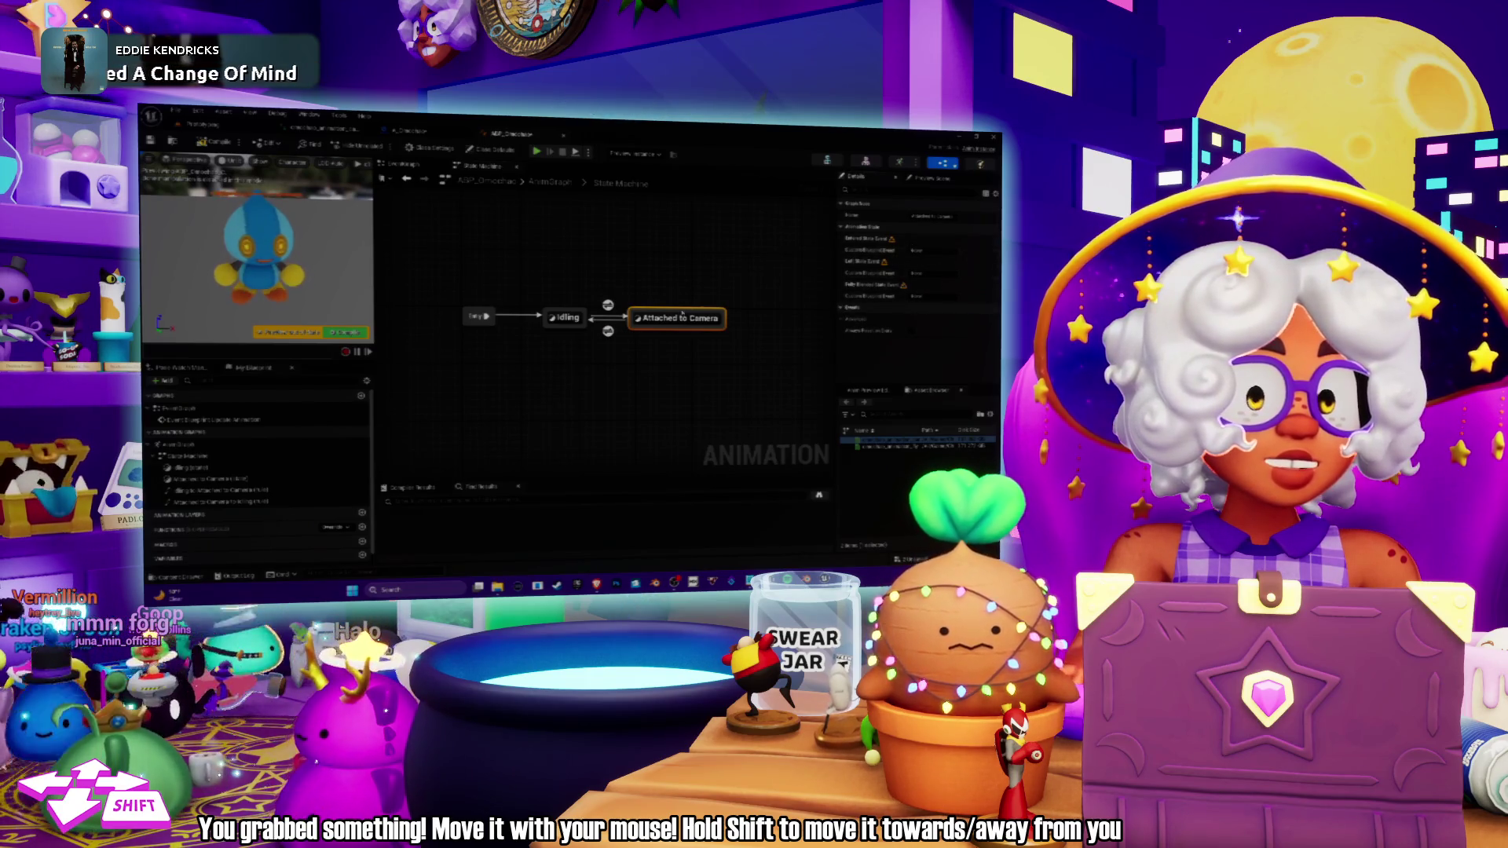
Check the transition's rule, then pull a new wire from Attached to Camera into empty space.
click(608, 331)
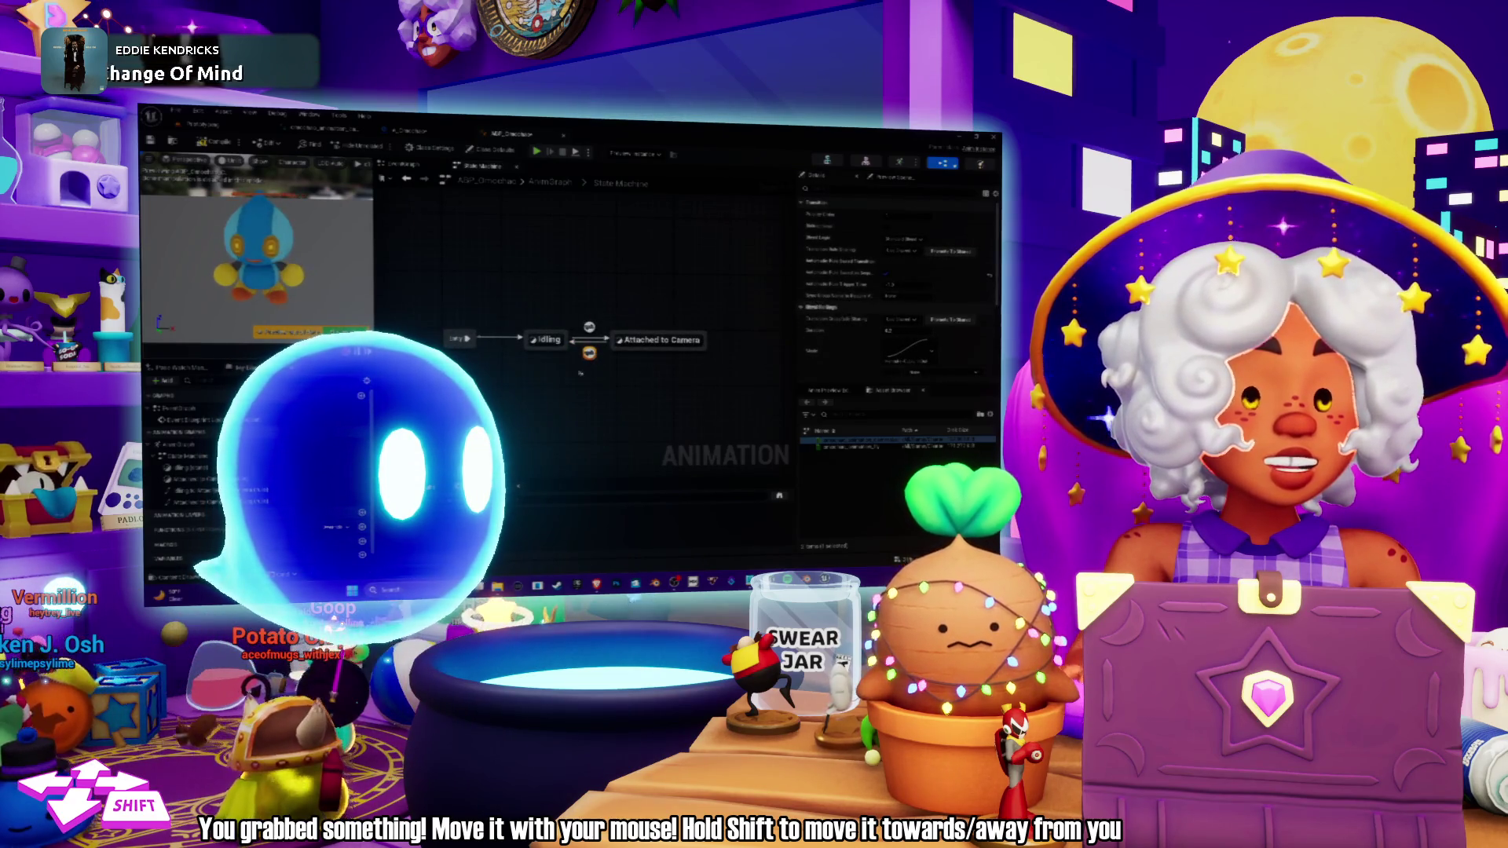
mouse_move(589, 354)
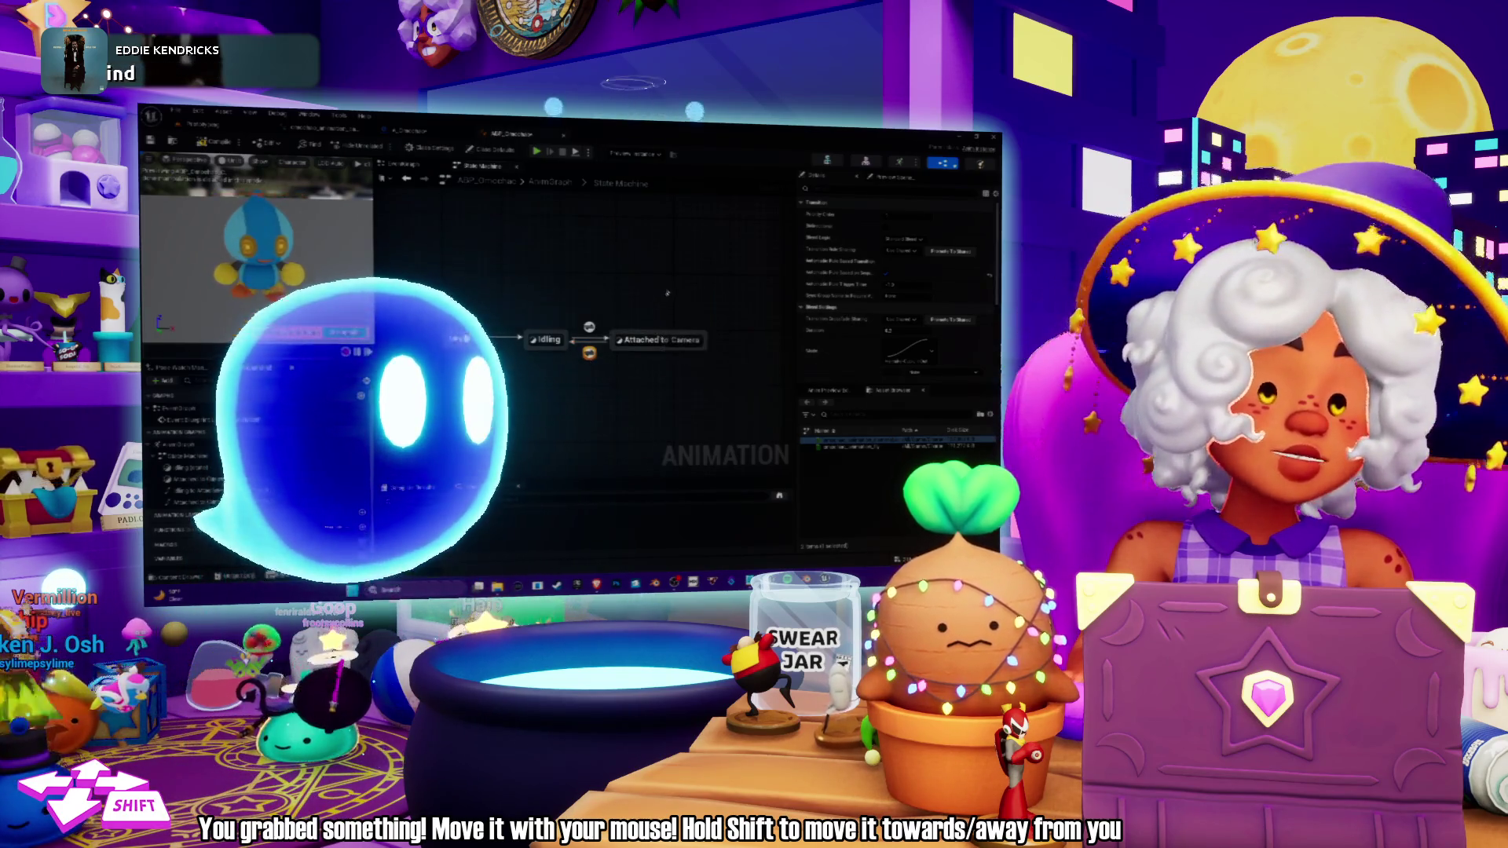
drag(662, 362, 664, 314)
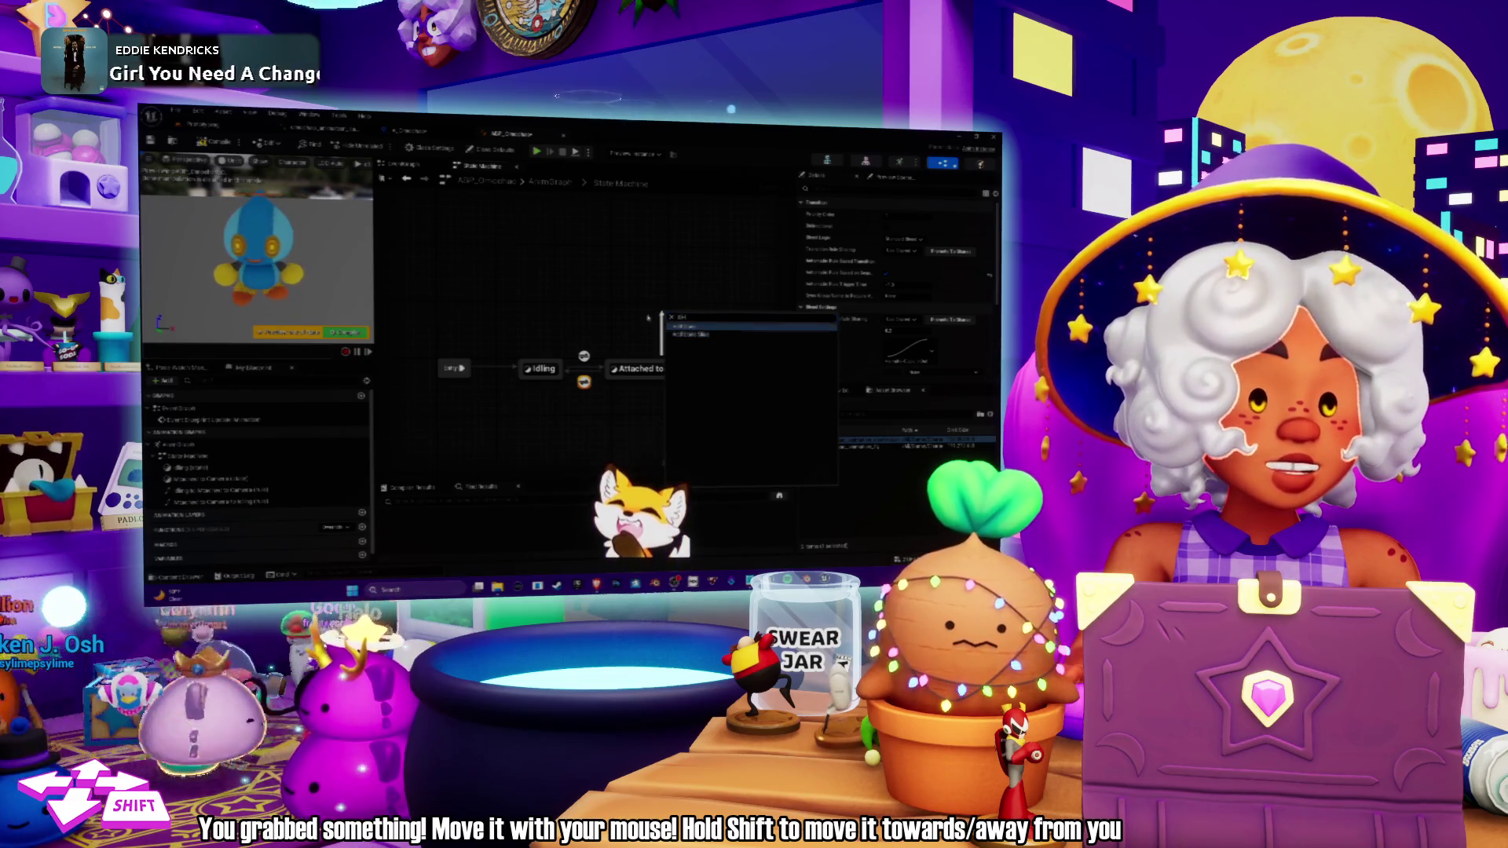
Add a Camera Loop state and rename Attached to Camera to 'Attached to Camera Start'.
key(Return)
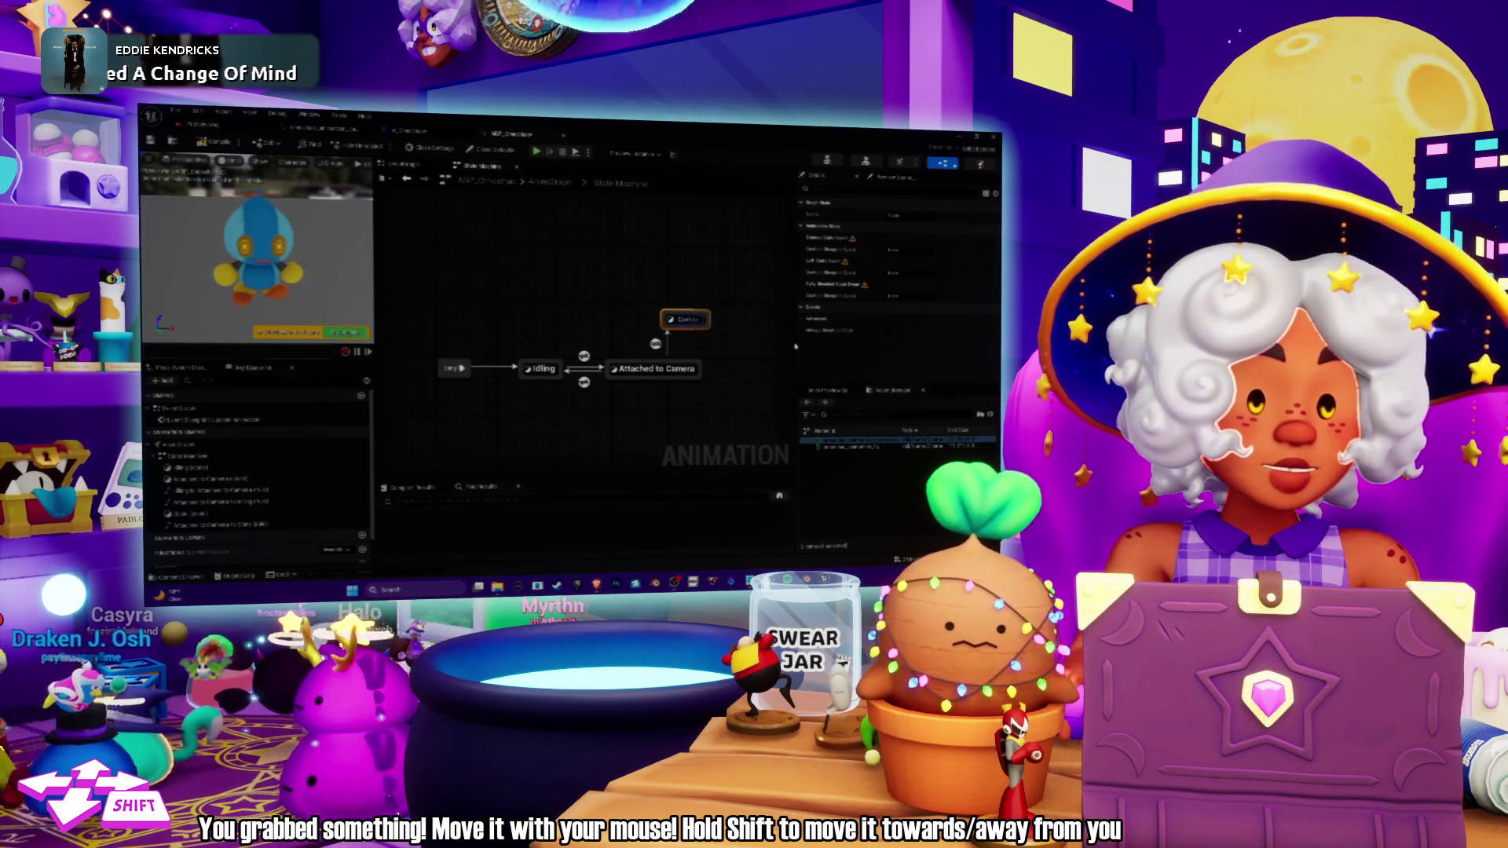
text( Loop)
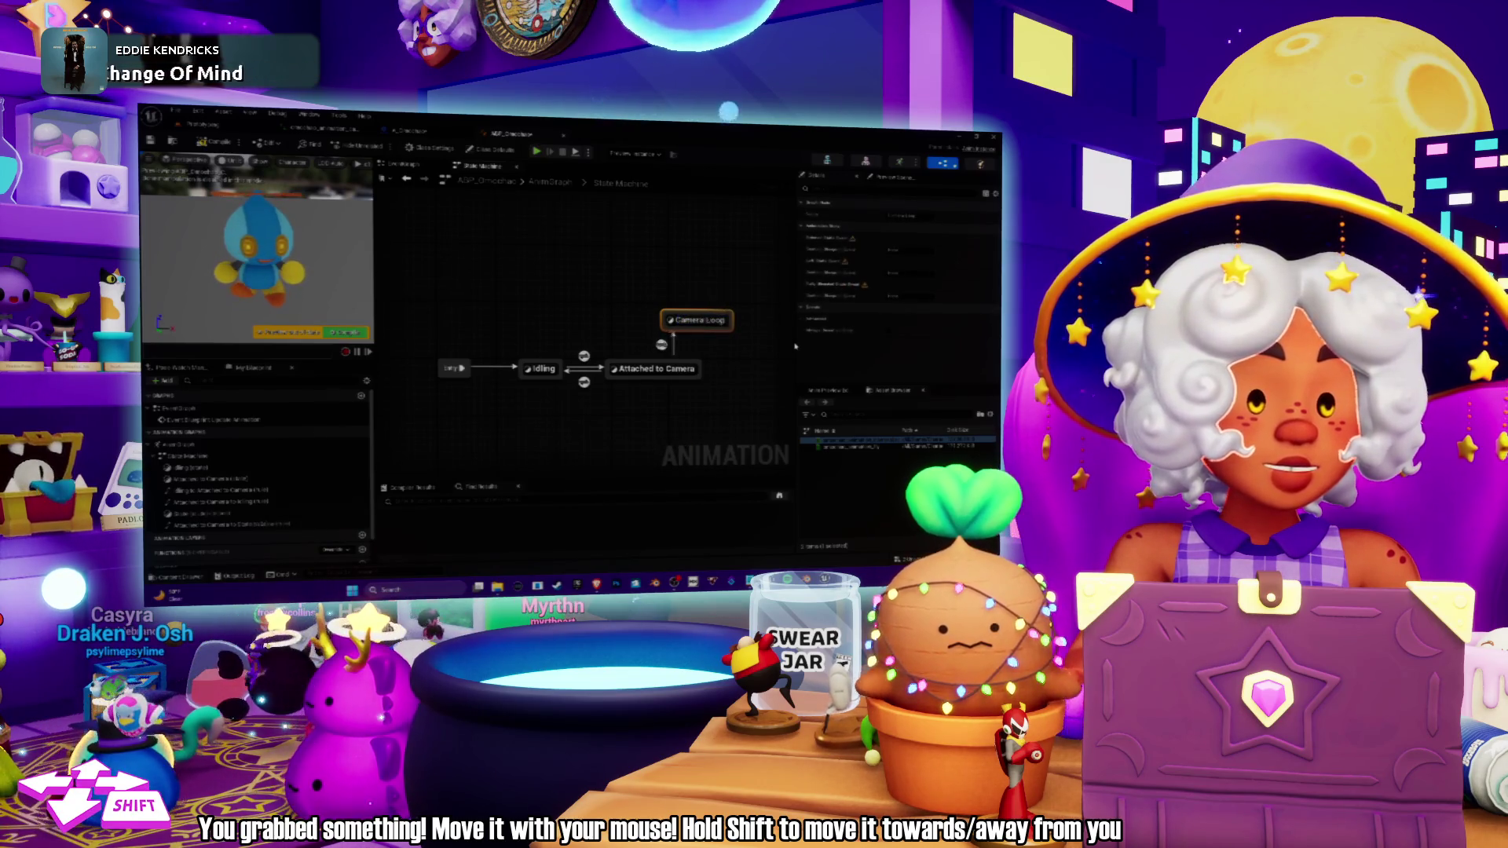
click(660, 368)
key(F2)
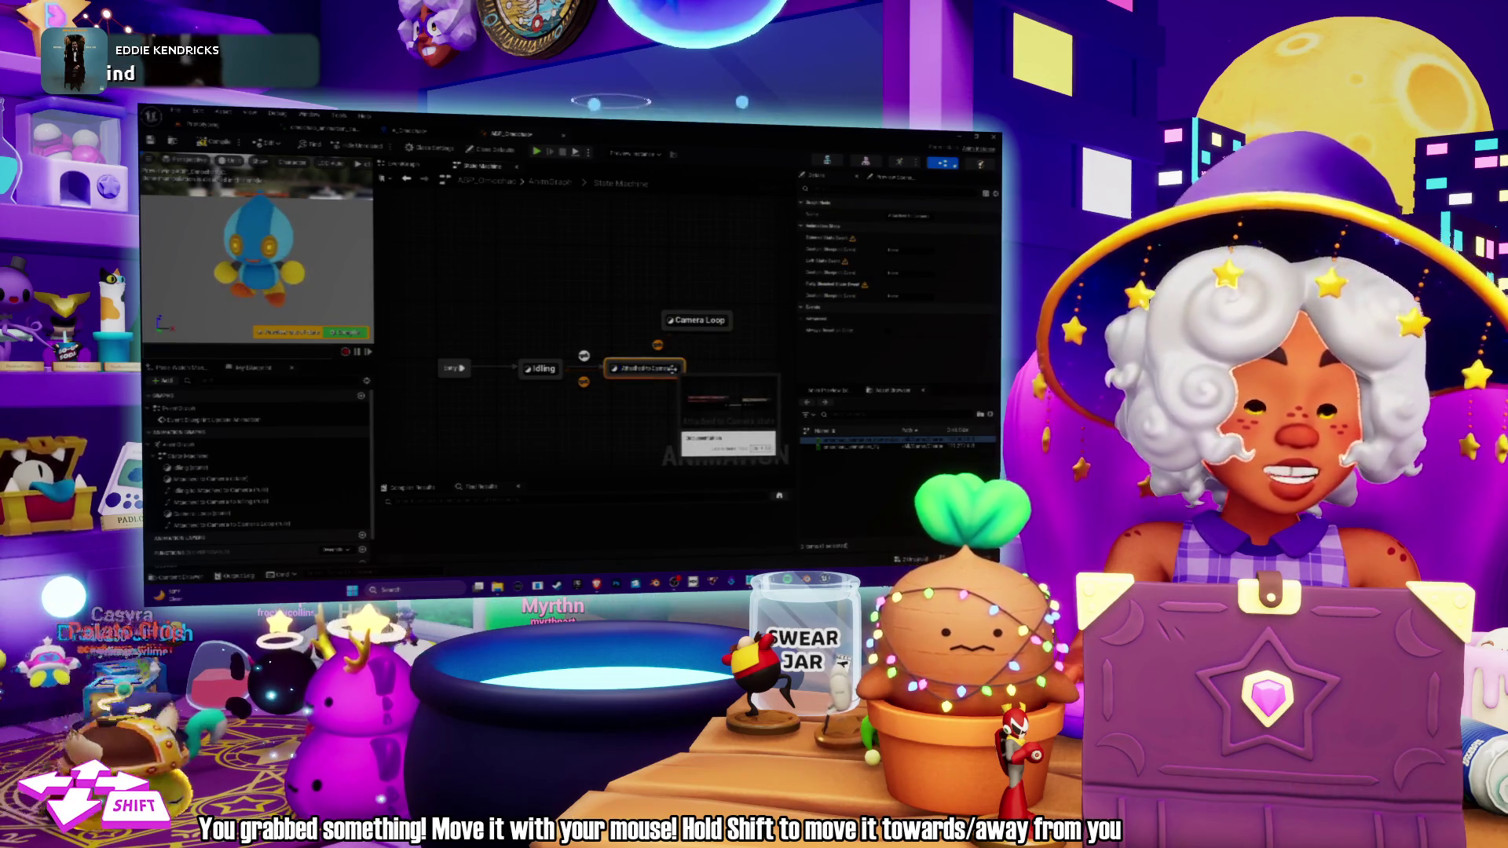
text(Start)
key(Return)
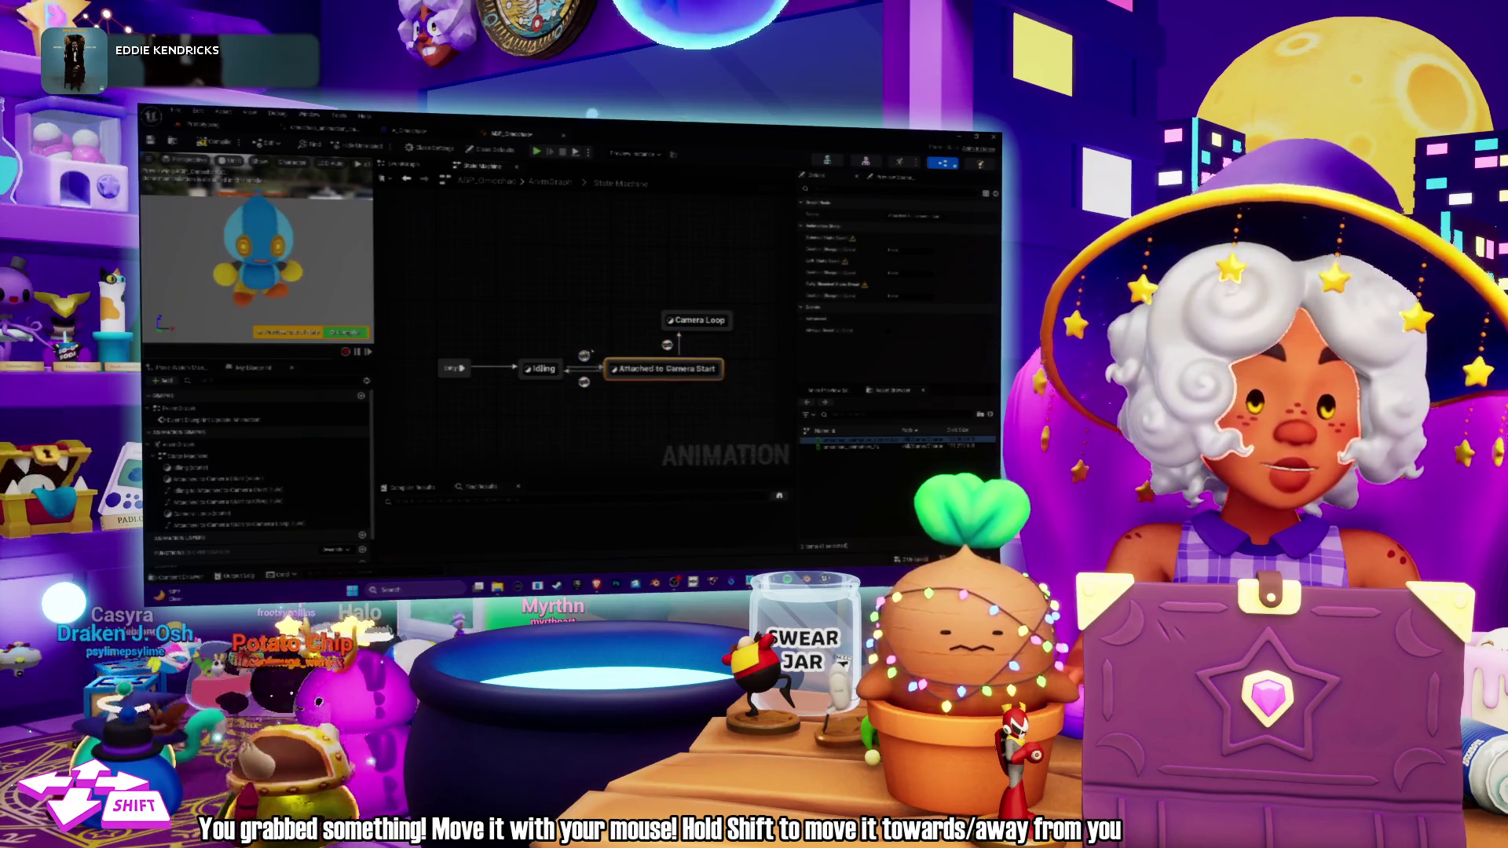
Deselect, pan the graph and start editing the Camera Loop state's name.
click(631, 313)
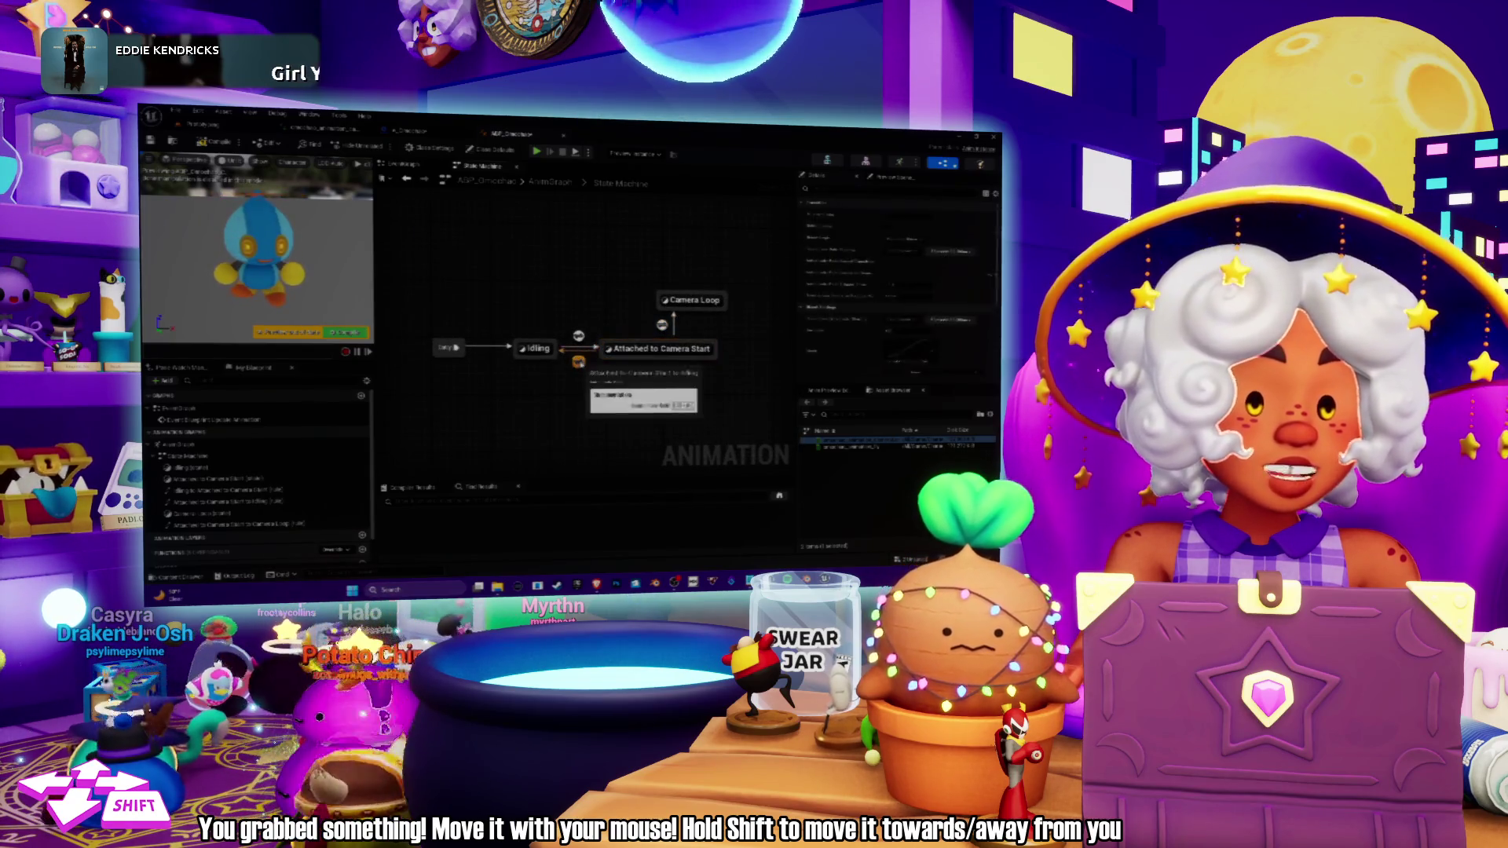
drag(618, 309, 580, 325)
double_click(655, 309)
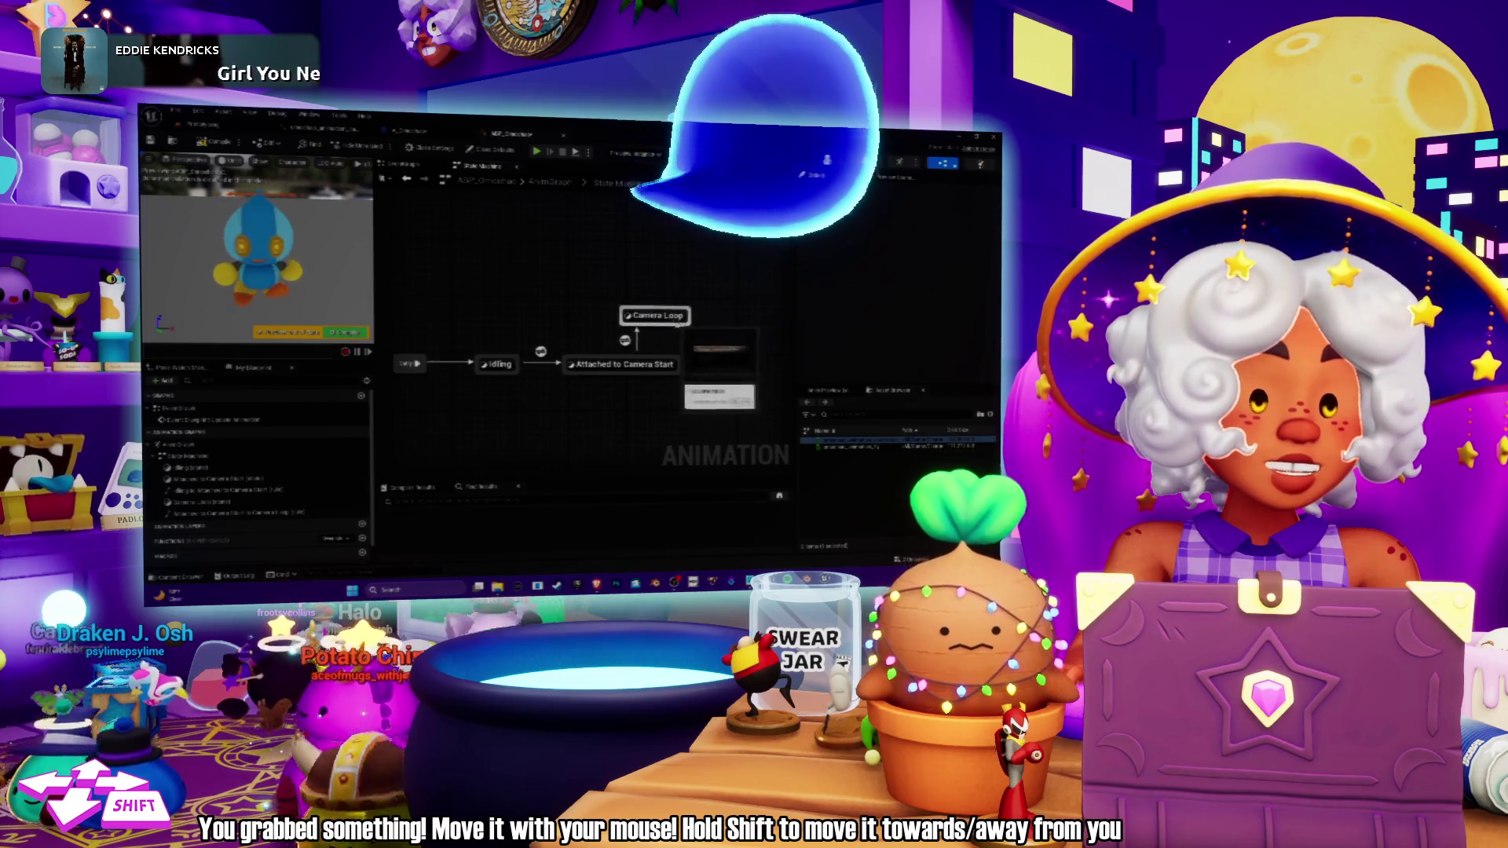
Confirm Camera Loop, add its transition back to Attached to Camera Start, align it, open Start's graph.
key(Return)
mouse_move(613, 294)
mouse_down()
mouse_move(660, 319)
mouse_move(629, 382)
mouse_up()
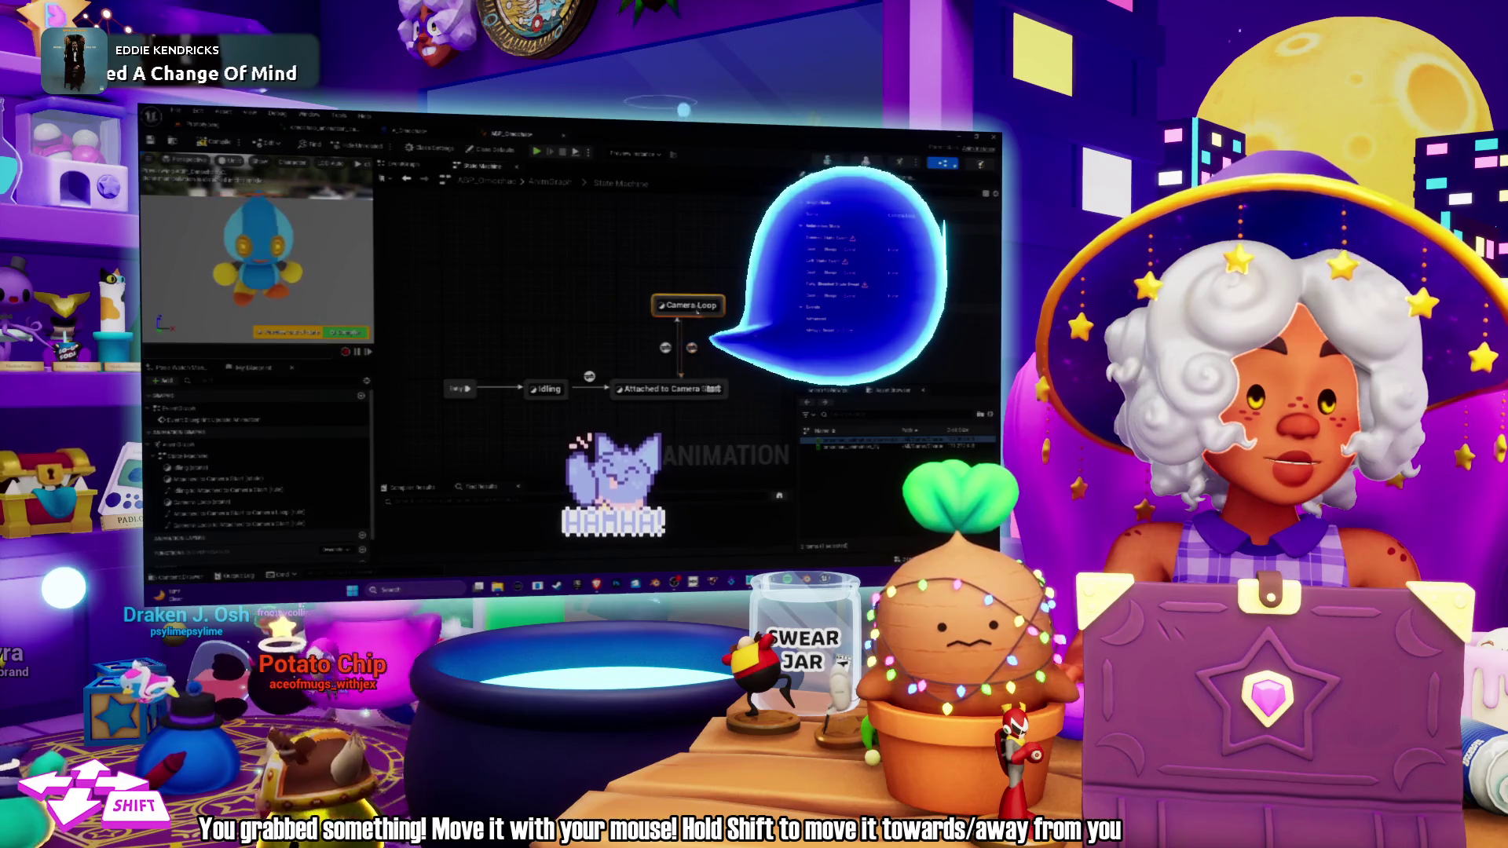
drag(691, 305, 663, 304)
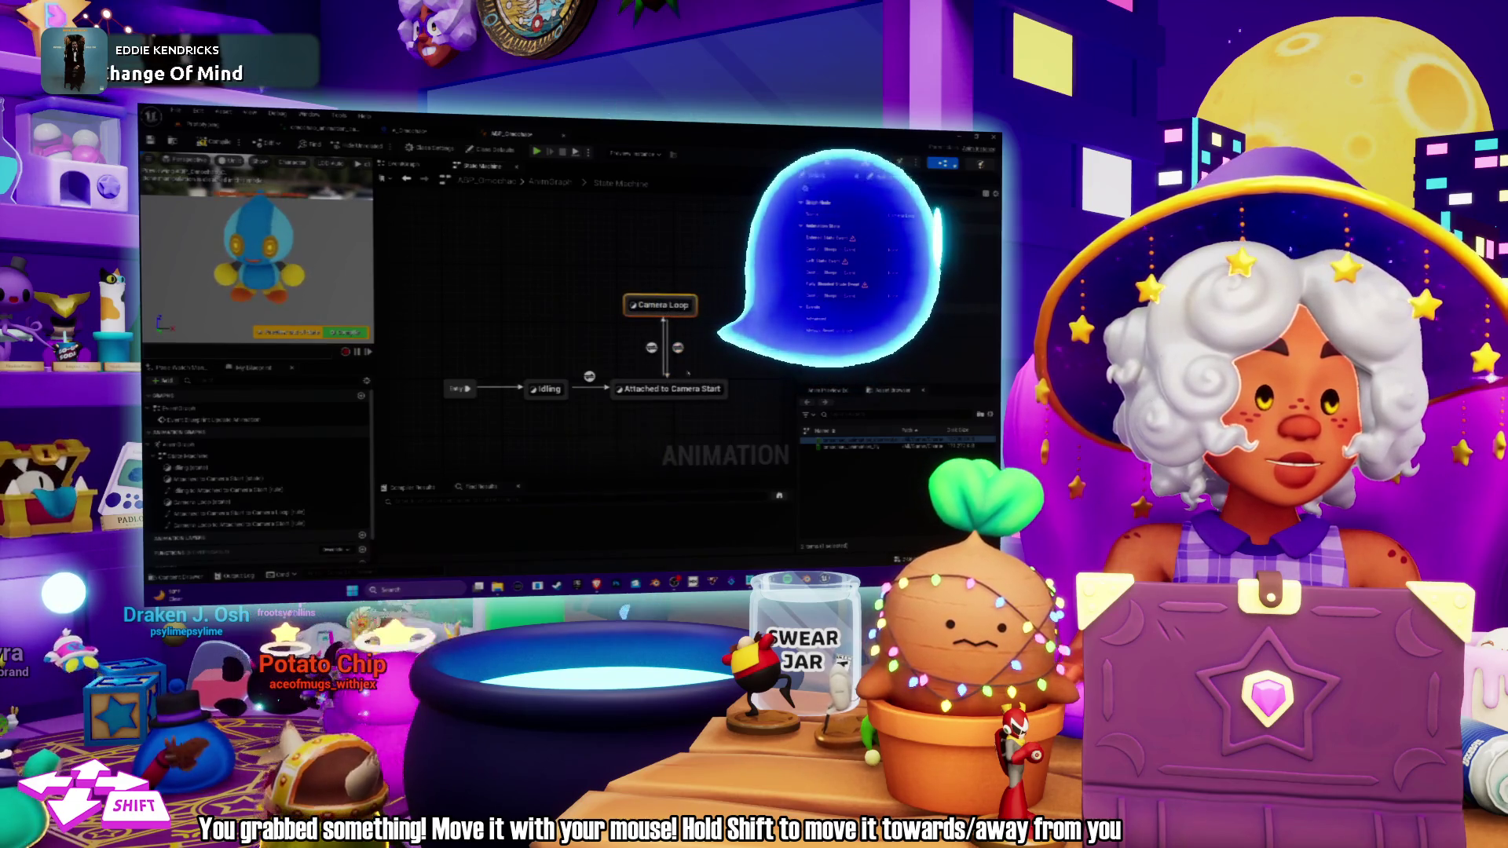
drag(661, 305, 666, 305)
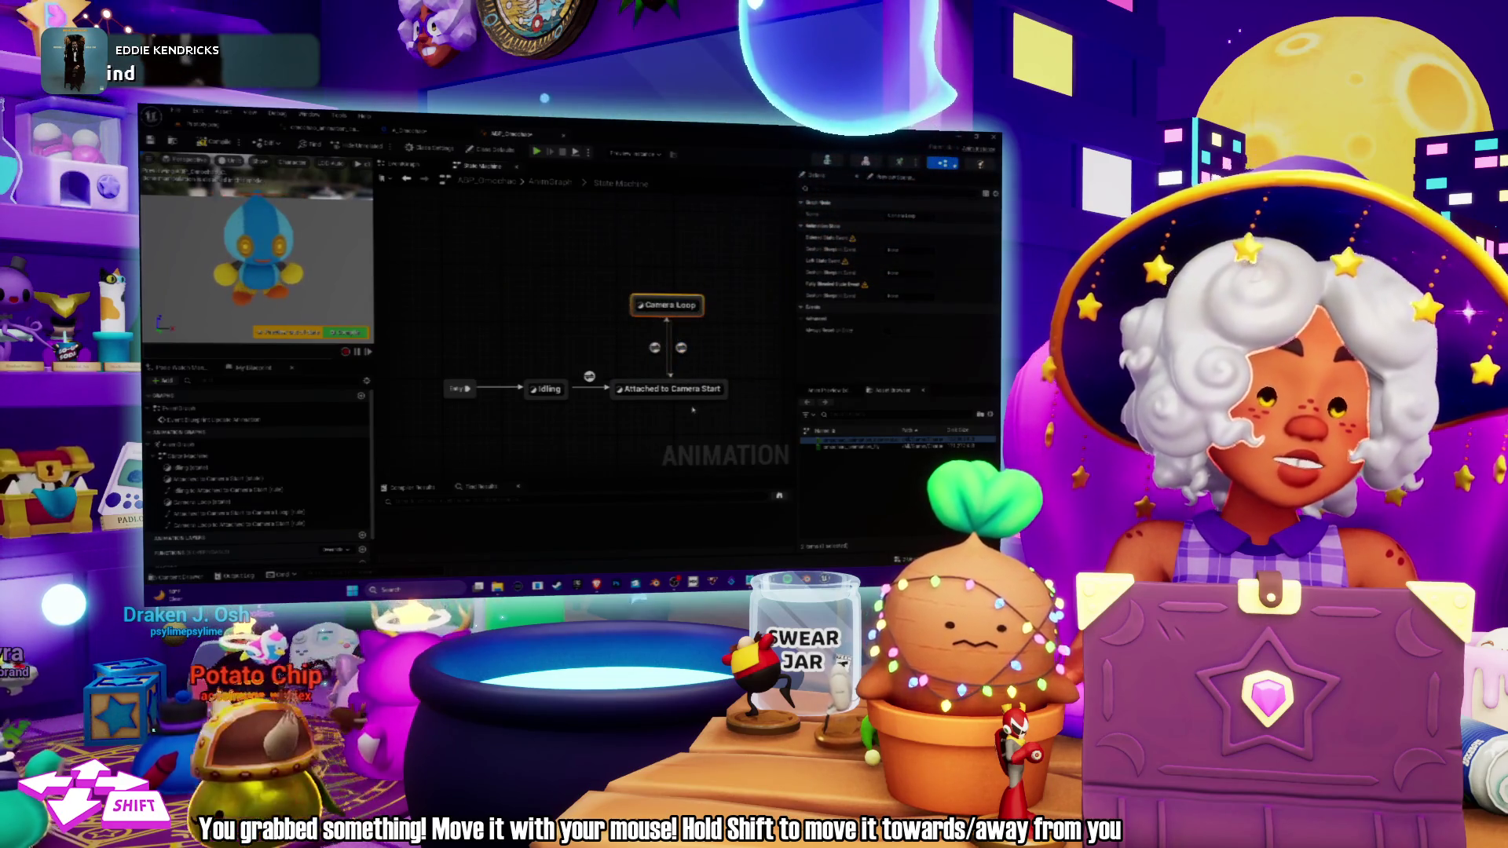
drag(628, 415, 624, 374)
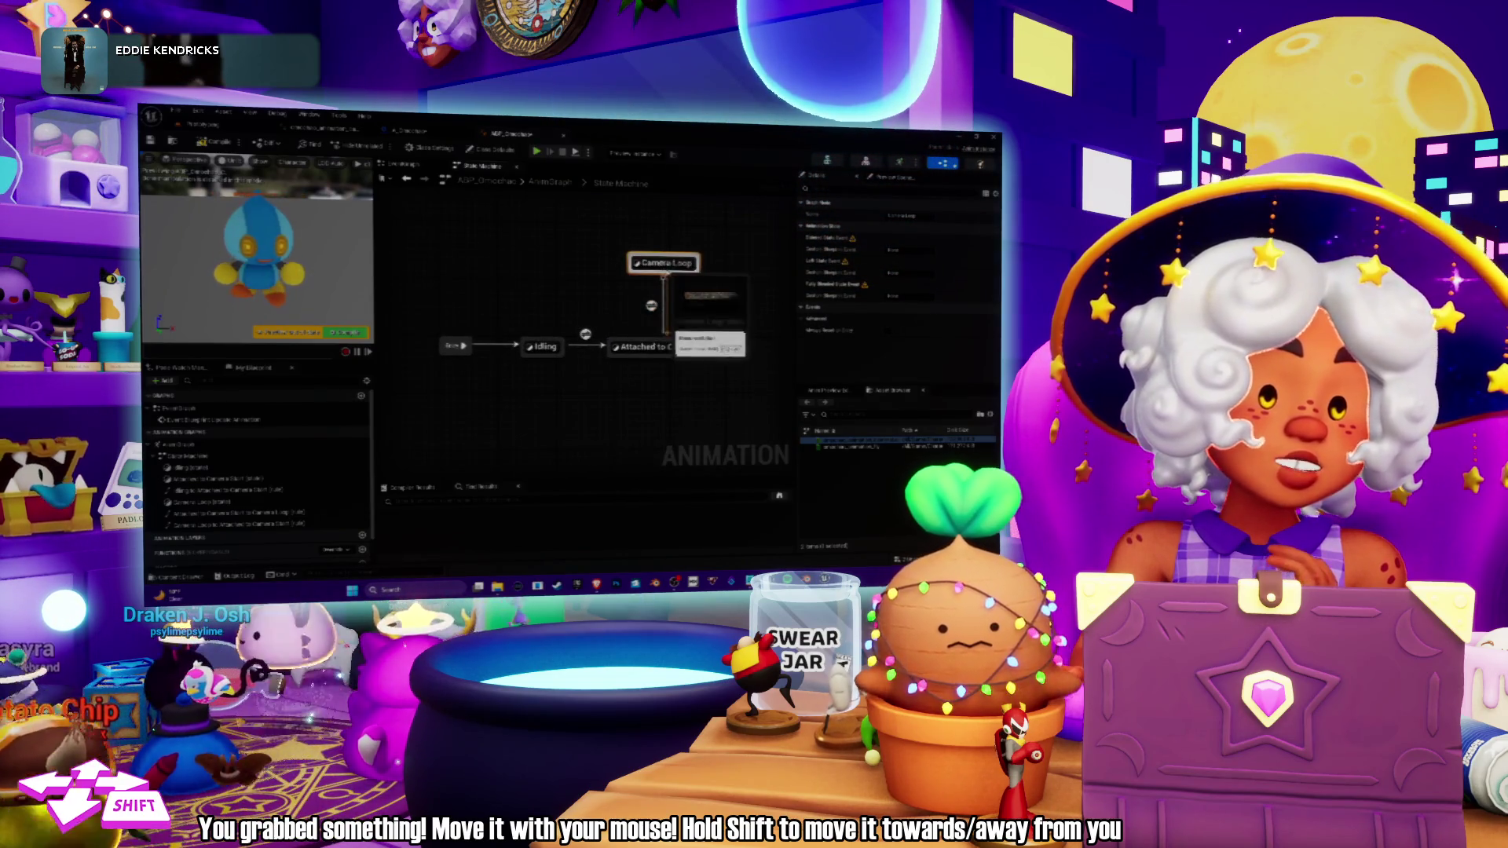
double_click(640, 346)
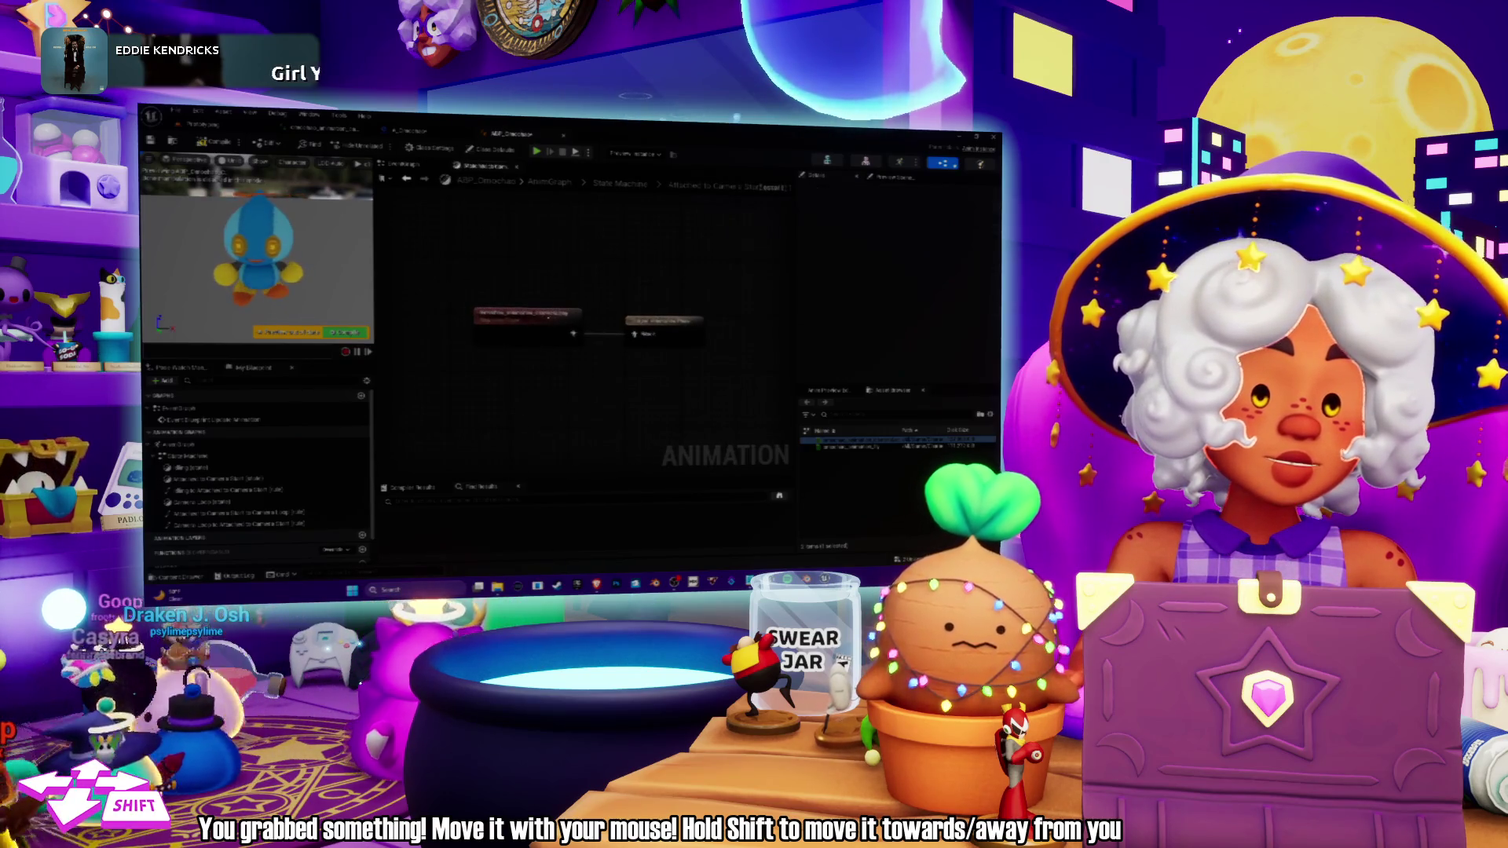
Go back to the State Machine and open the Camera Loop state's graph instead.
click(620, 184)
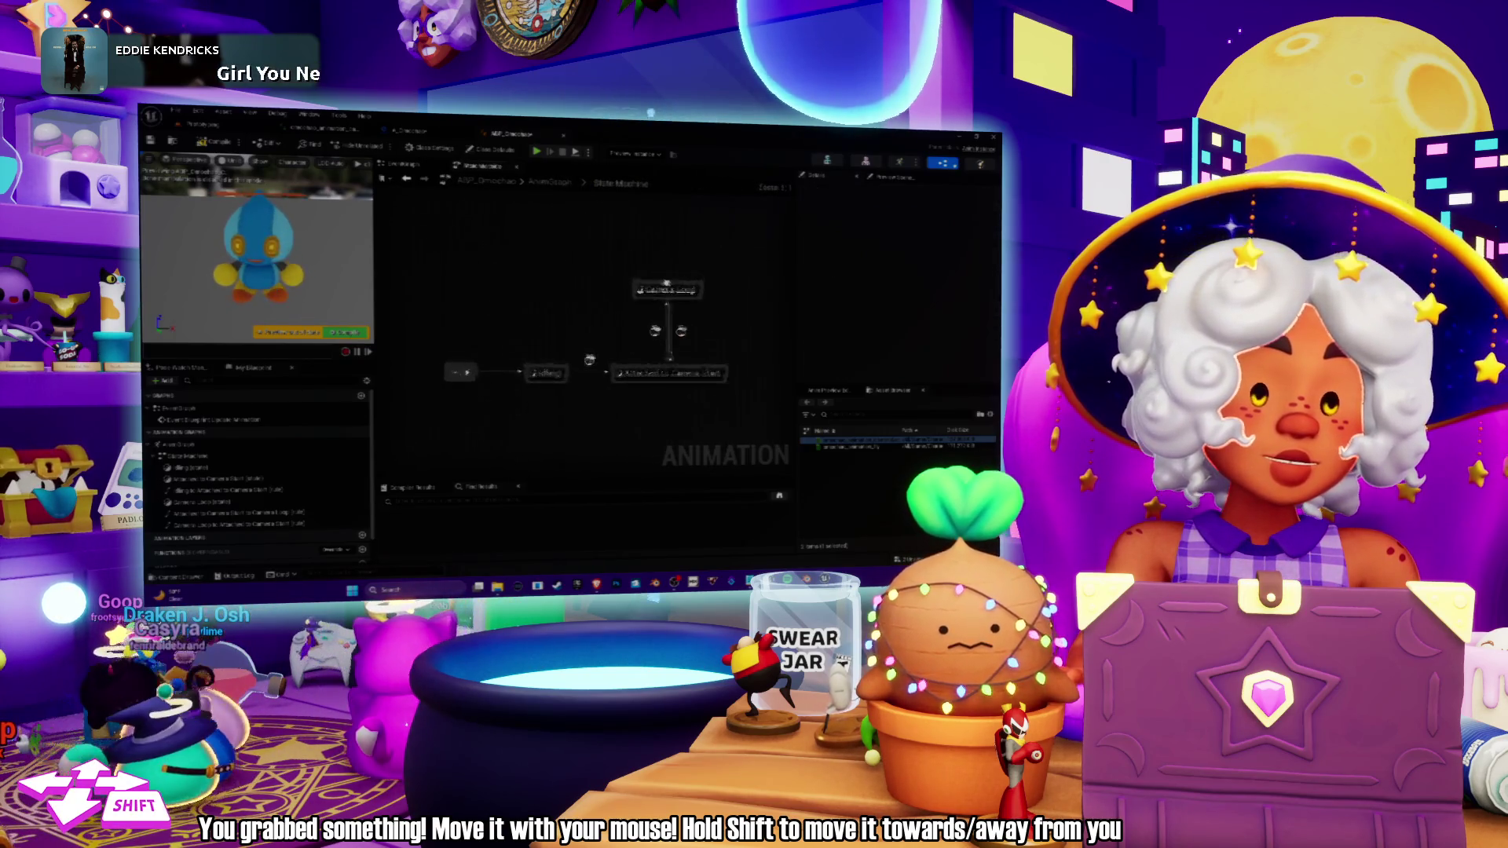
double_click(667, 353)
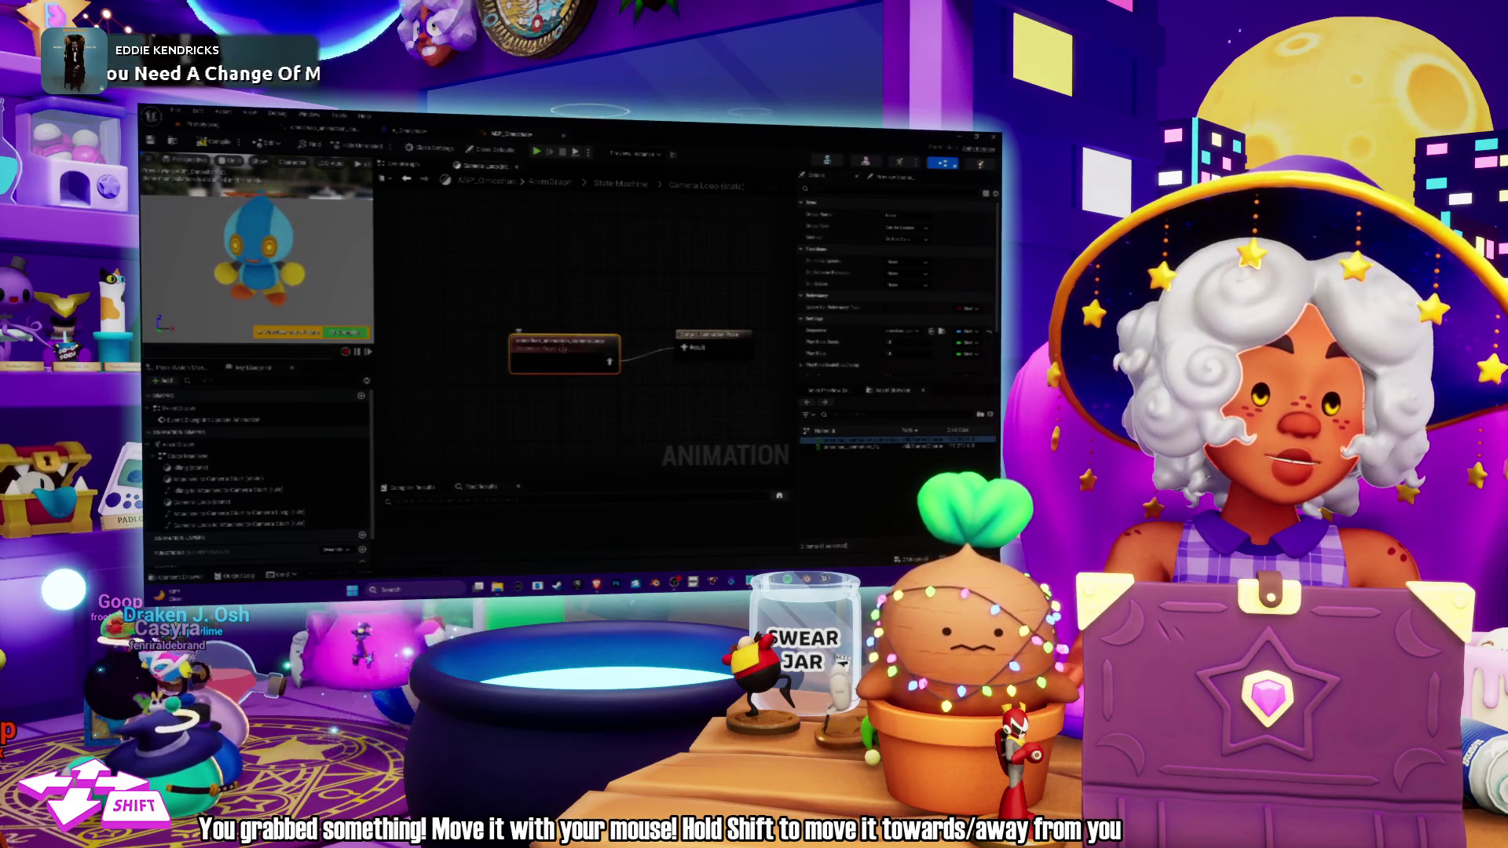
Check the Camera Loop → Attached to Camera Start transition and Camera Loop state, then return to the level editor.
click(620, 184)
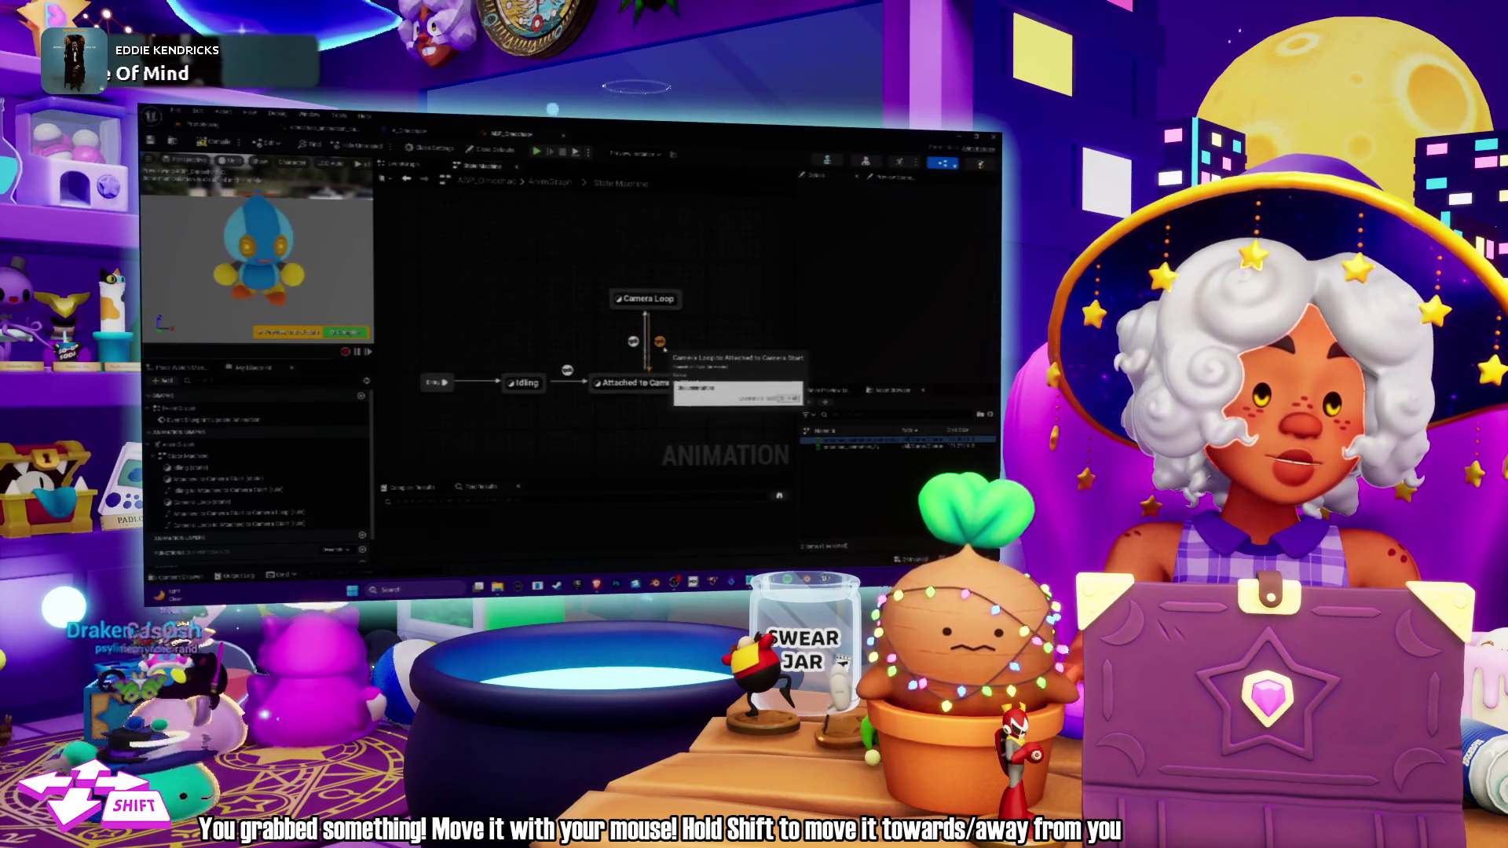
click(662, 344)
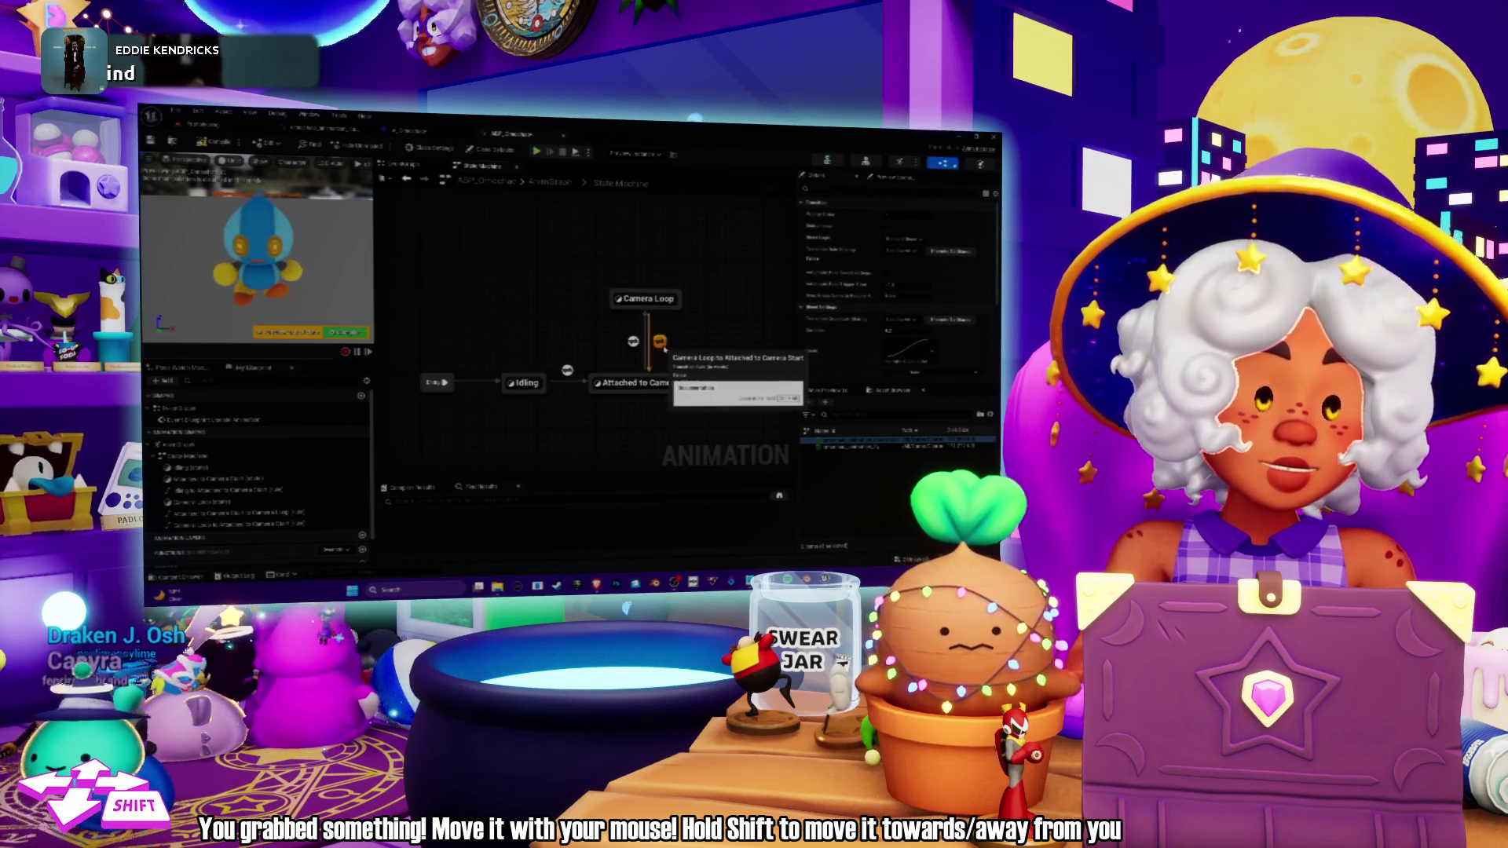
key(Home)
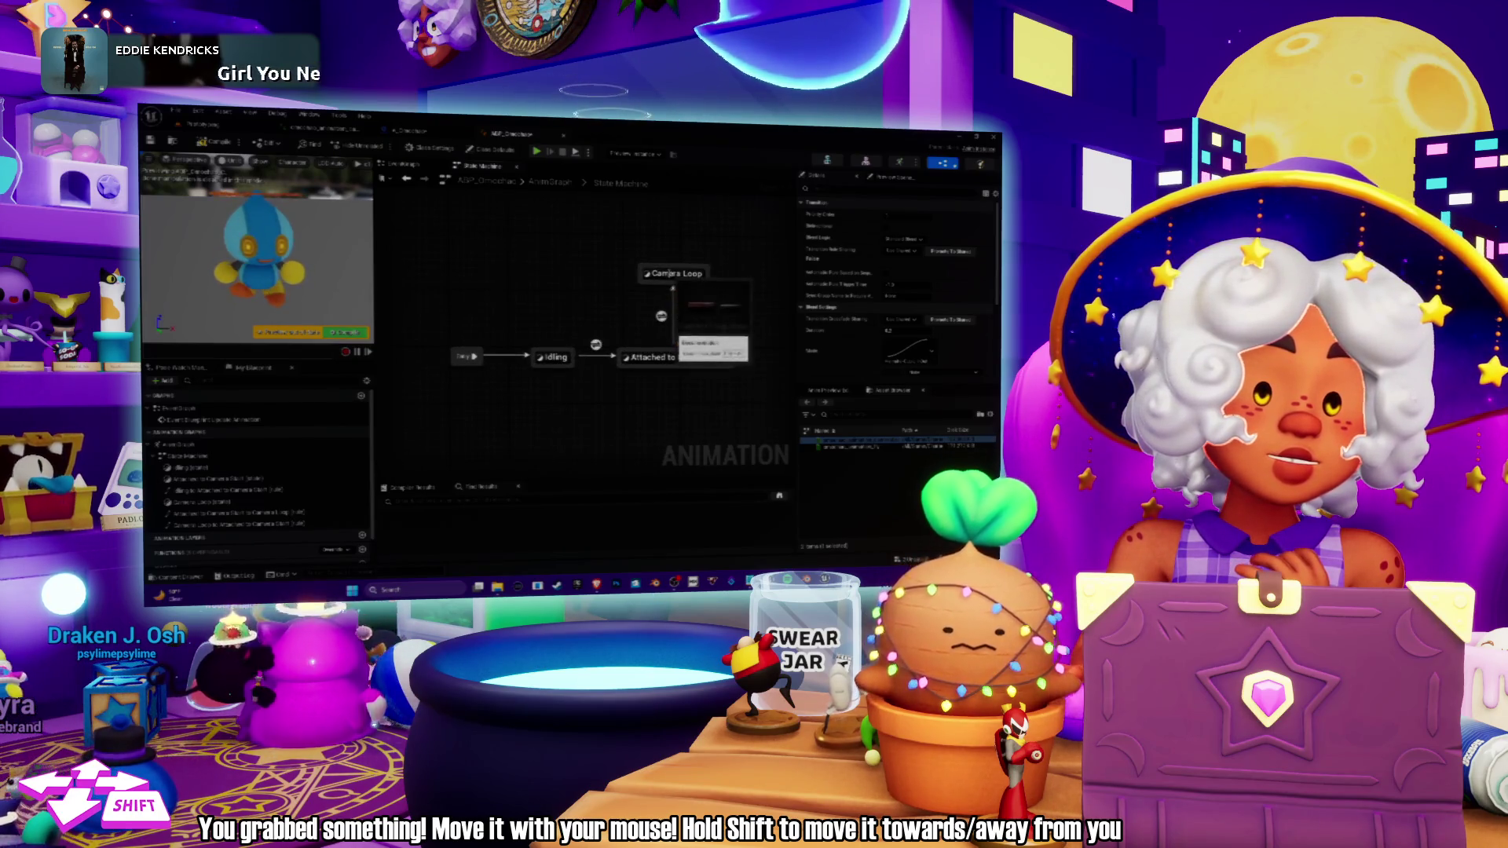
click(646, 285)
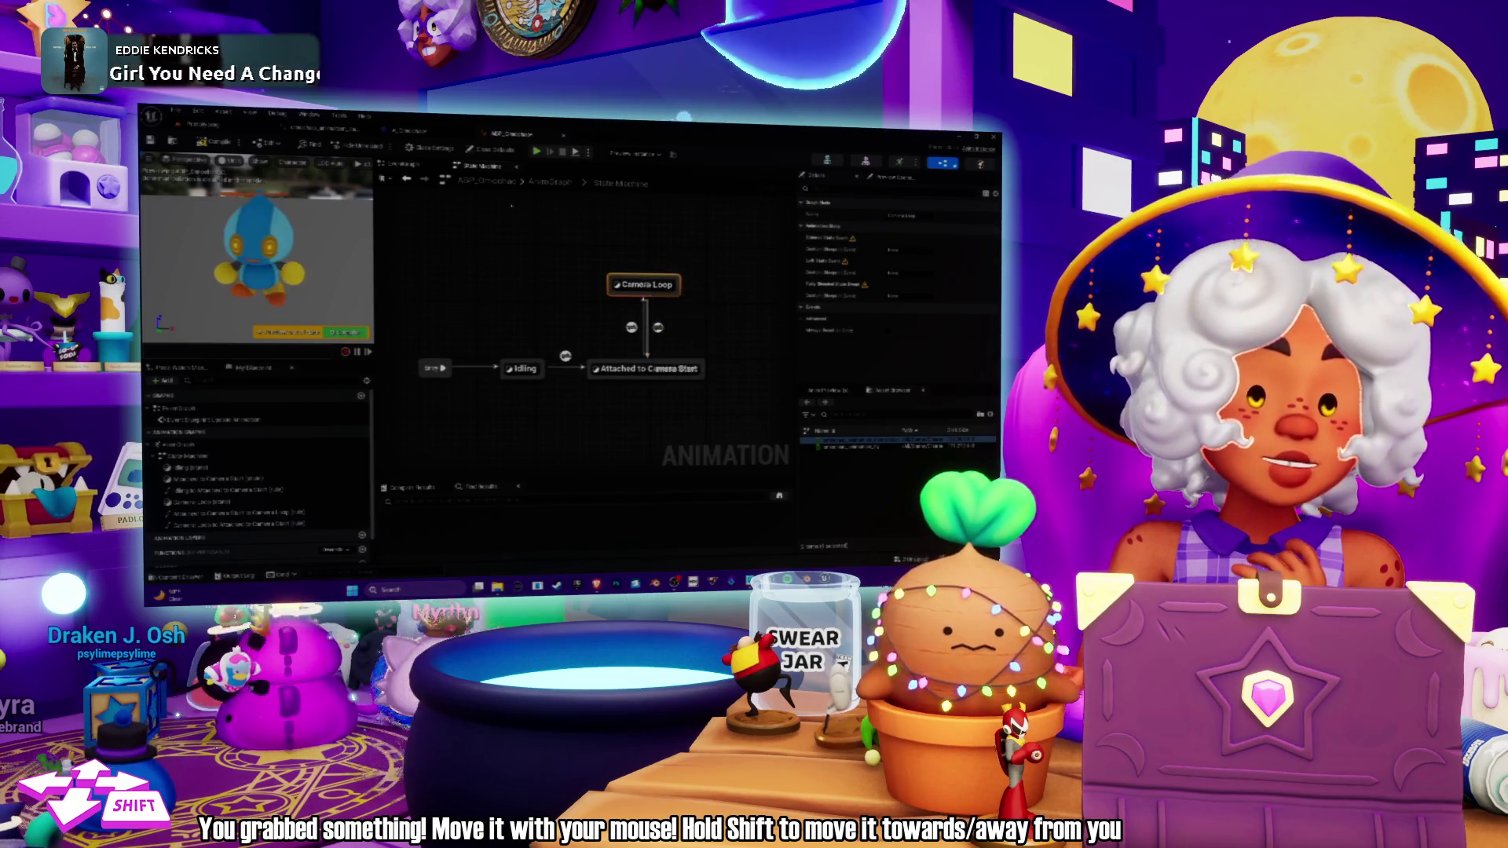
key(ctrl+Tab)
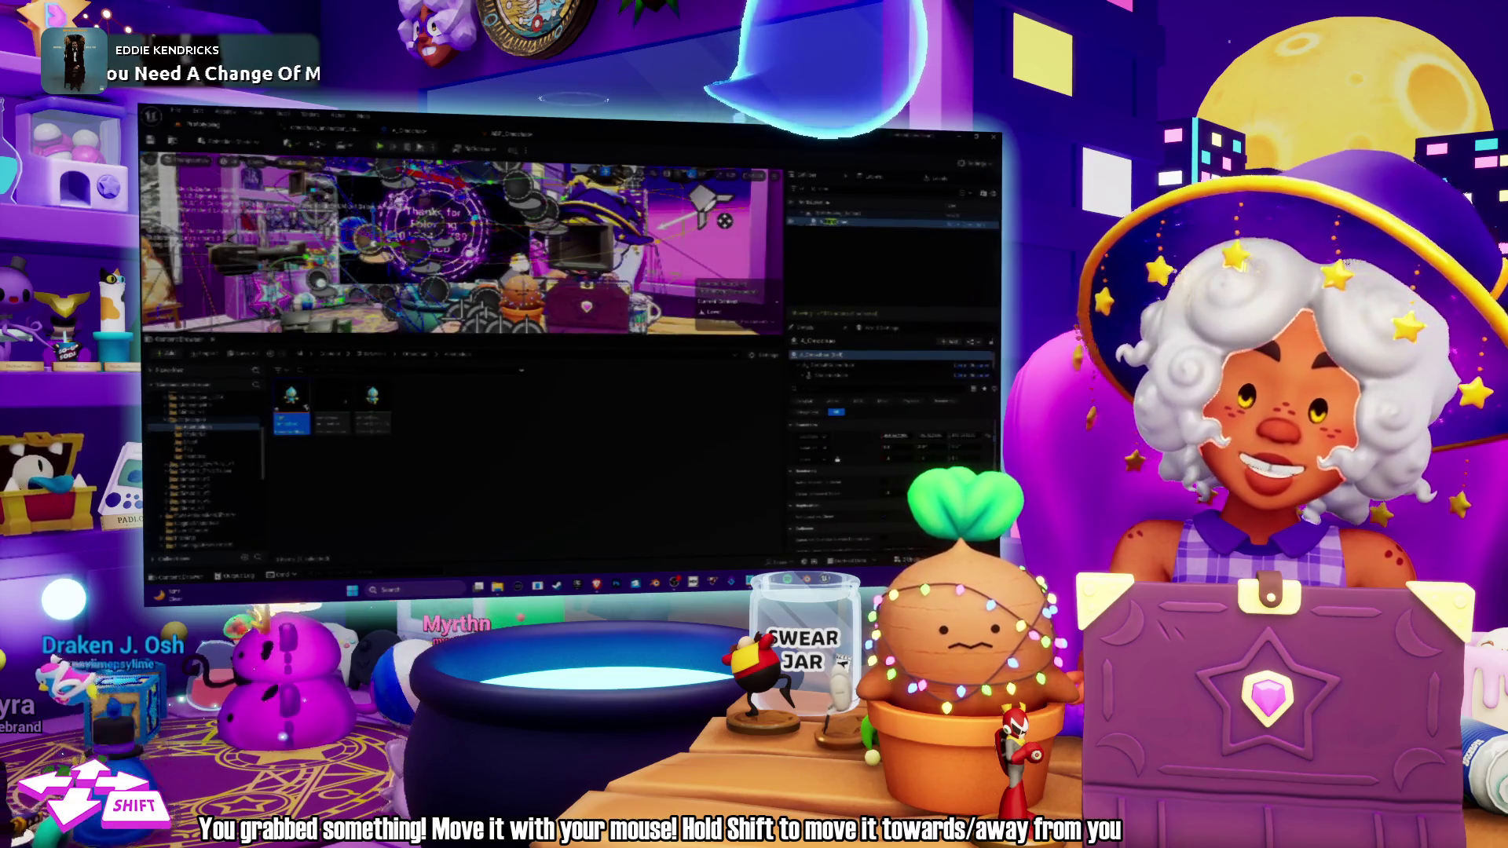
drag(868, 145, 940, 415)
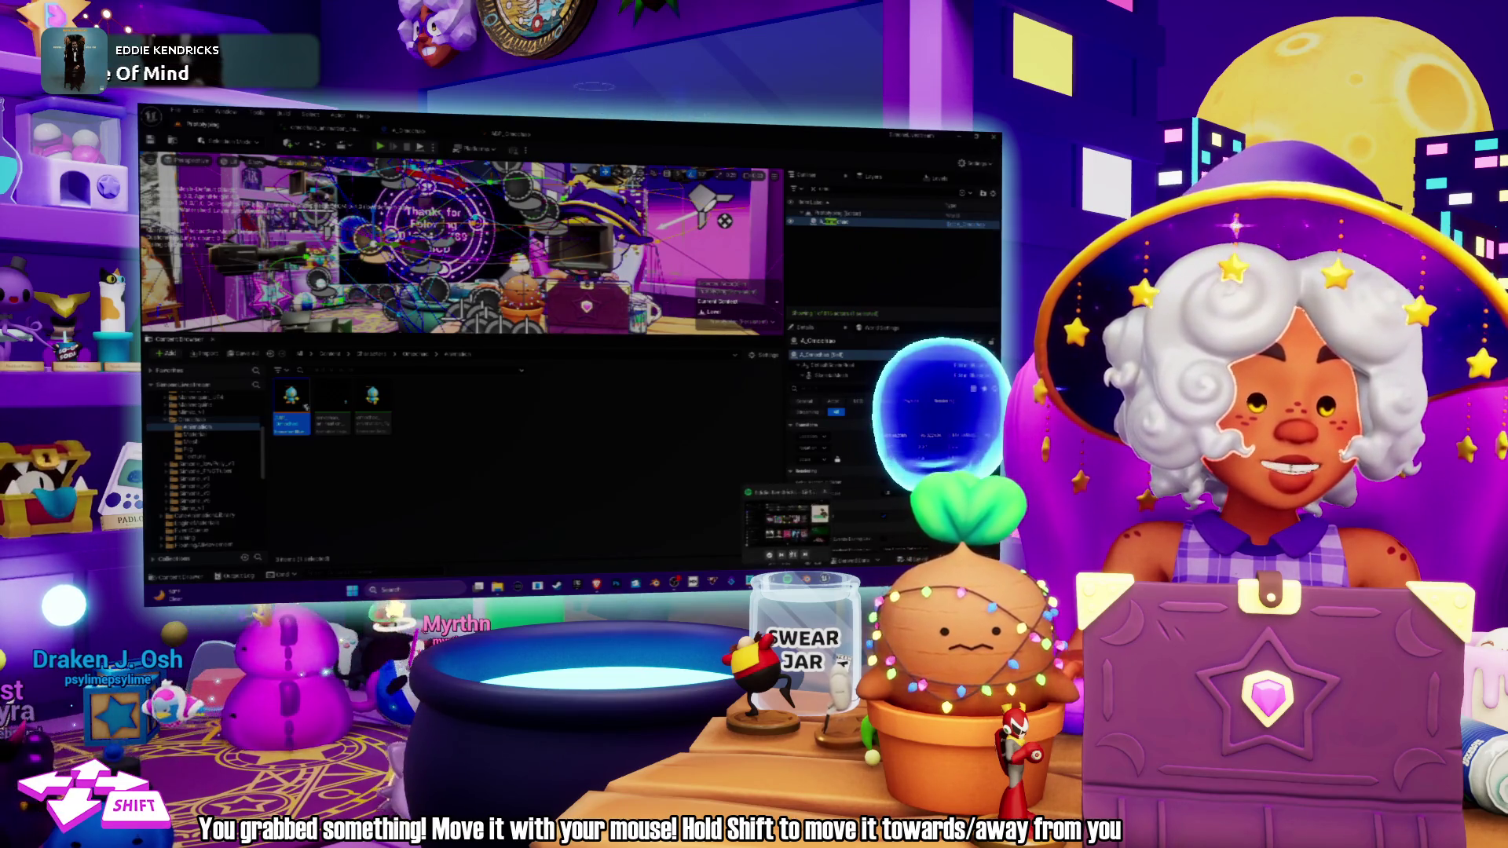
key(alt+Tab)
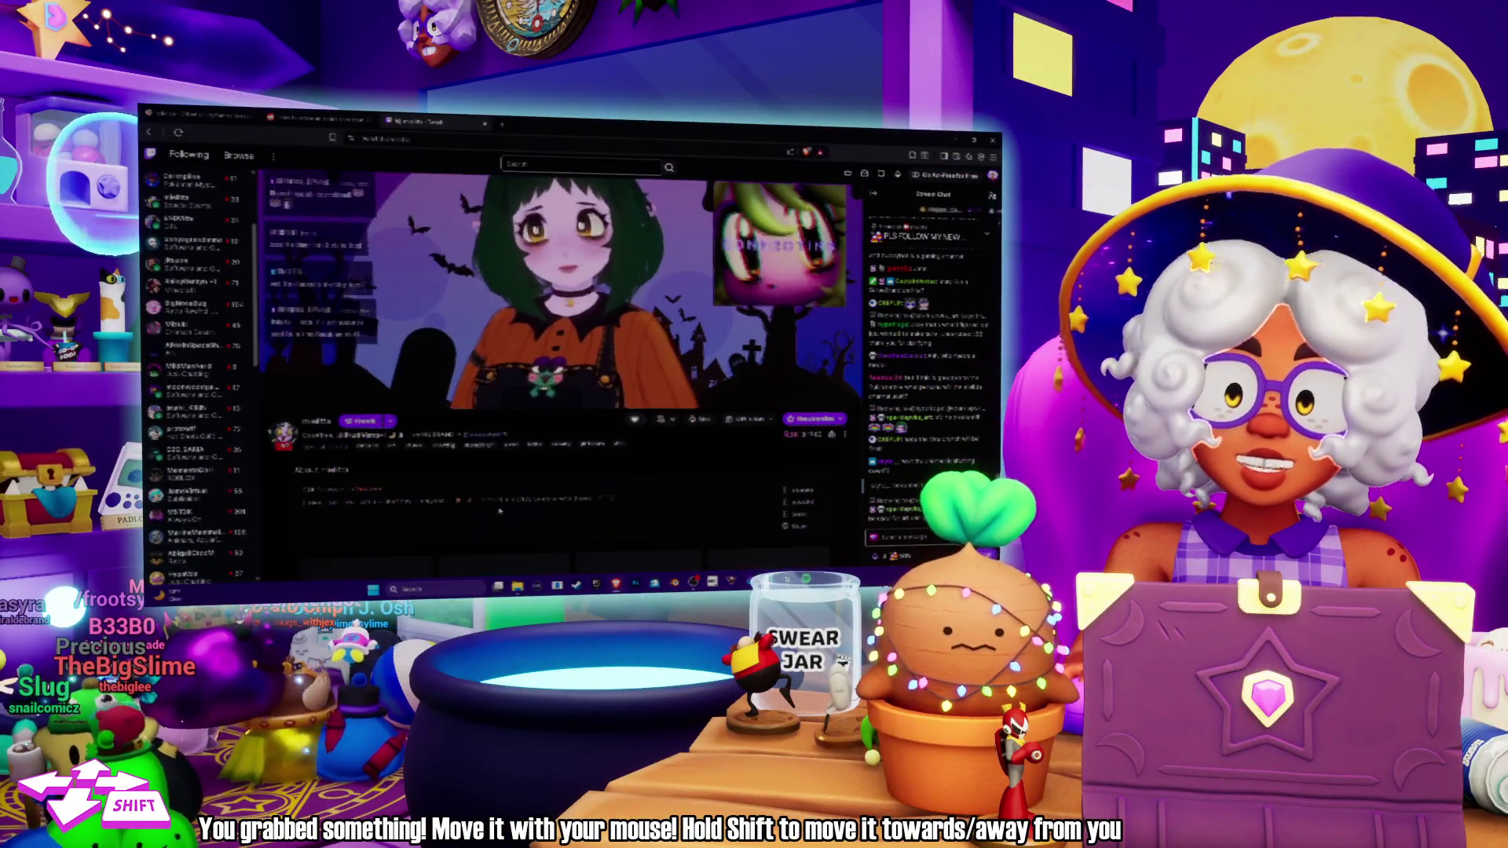
Browse puppybatt's About, Rules and Schedule panels, then close the offline channel tab.
scroll(561, 369, down, 5)
scroll(493, 397, down, 3)
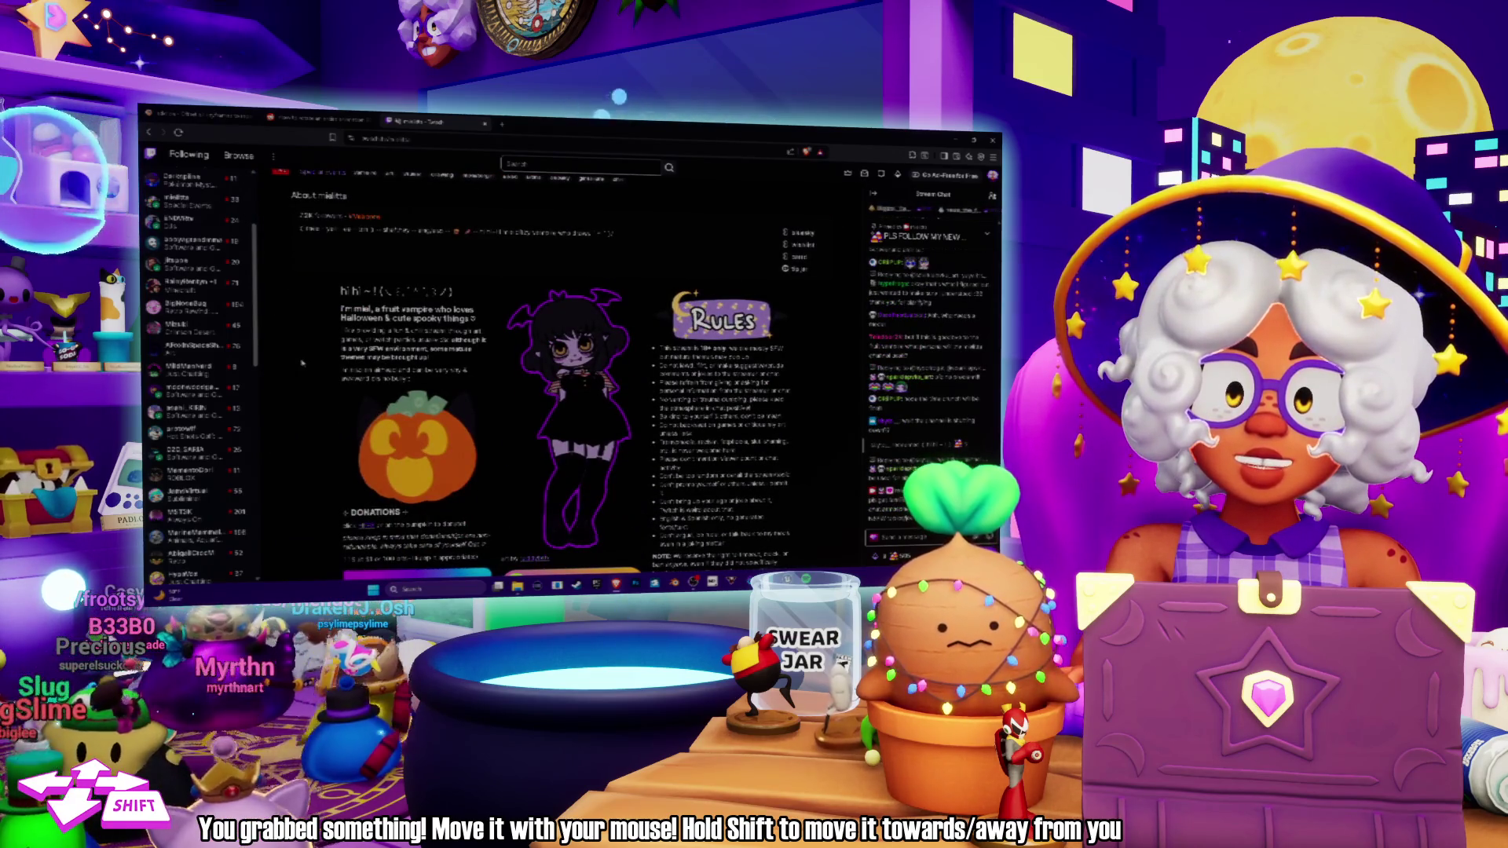
scroll(302, 363, down, 3)
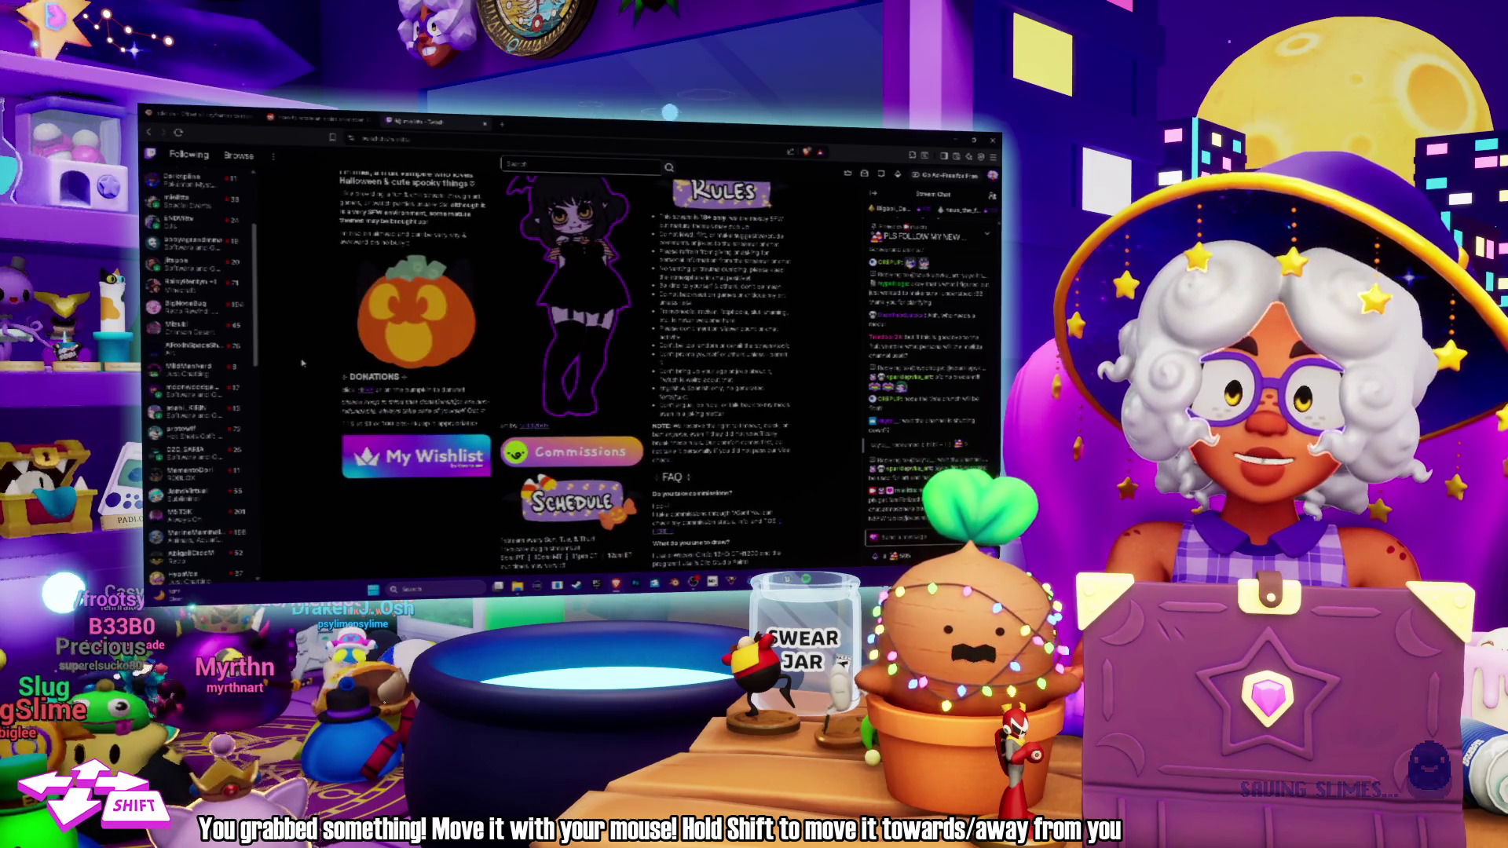
scroll(302, 362, up, 2)
key(Escape)
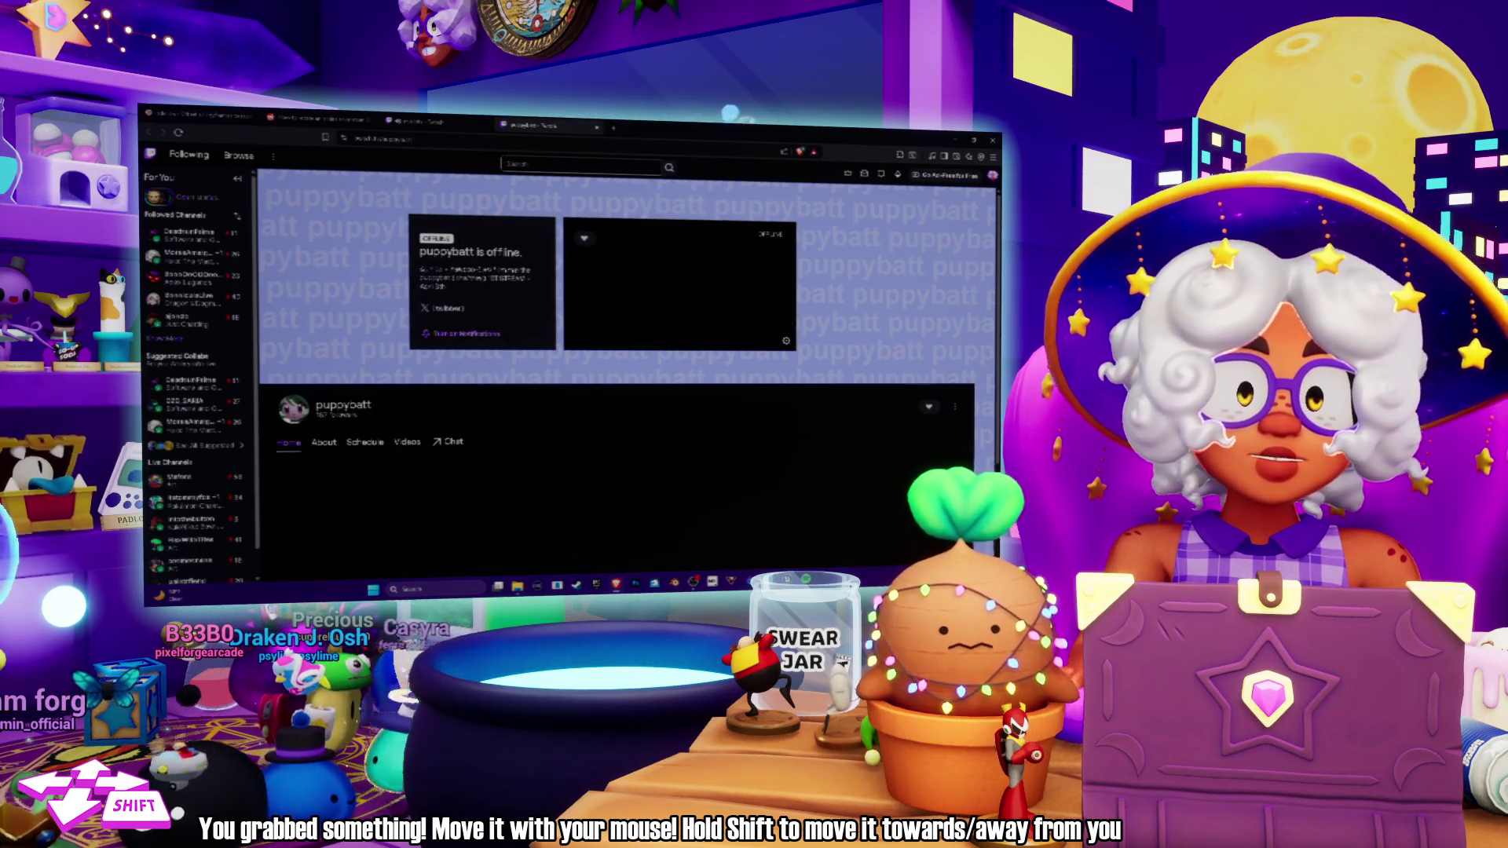
click(596, 126)
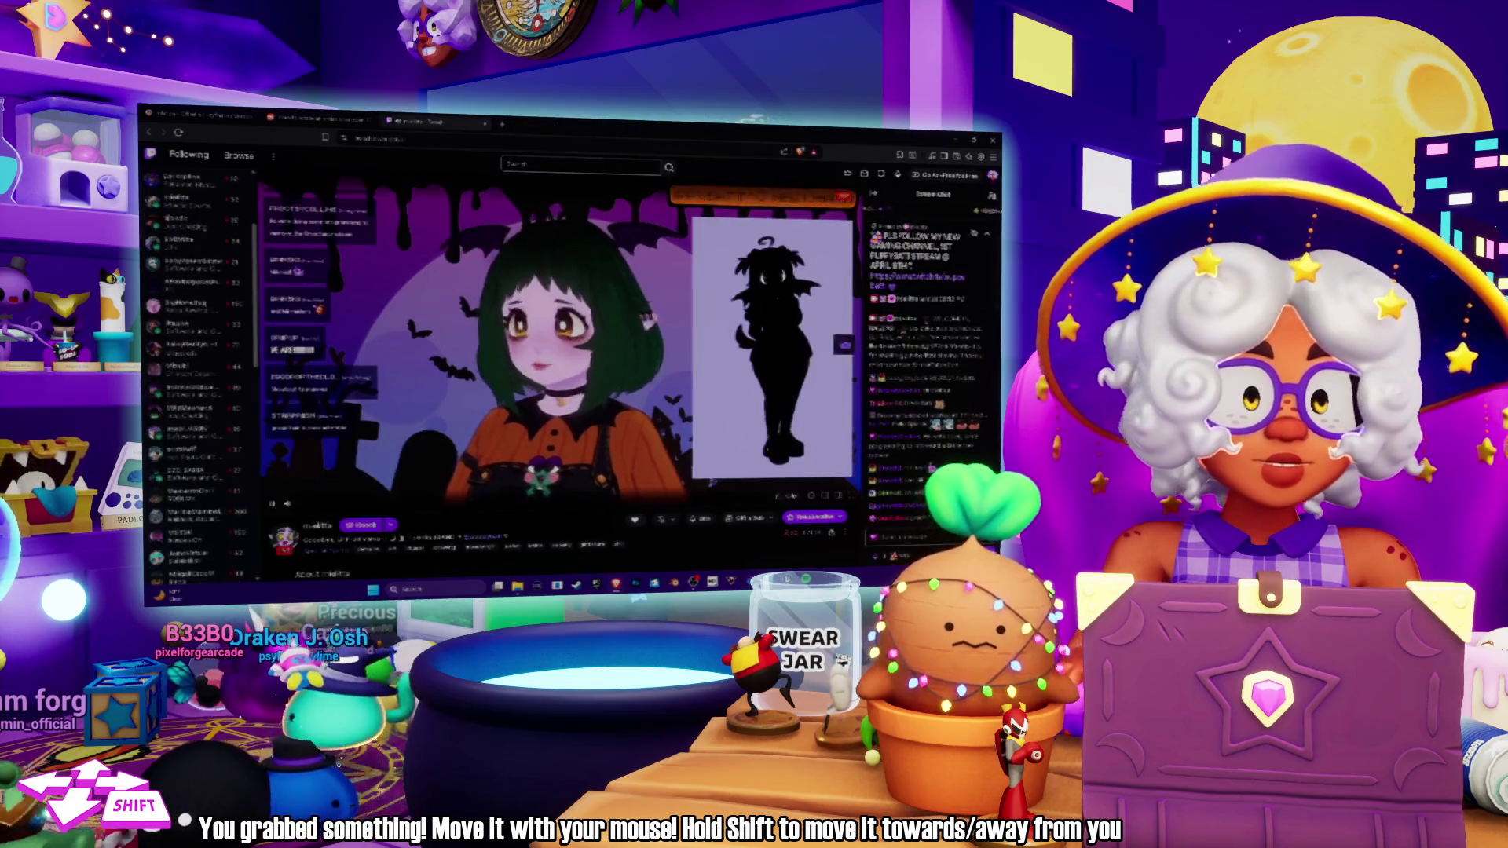